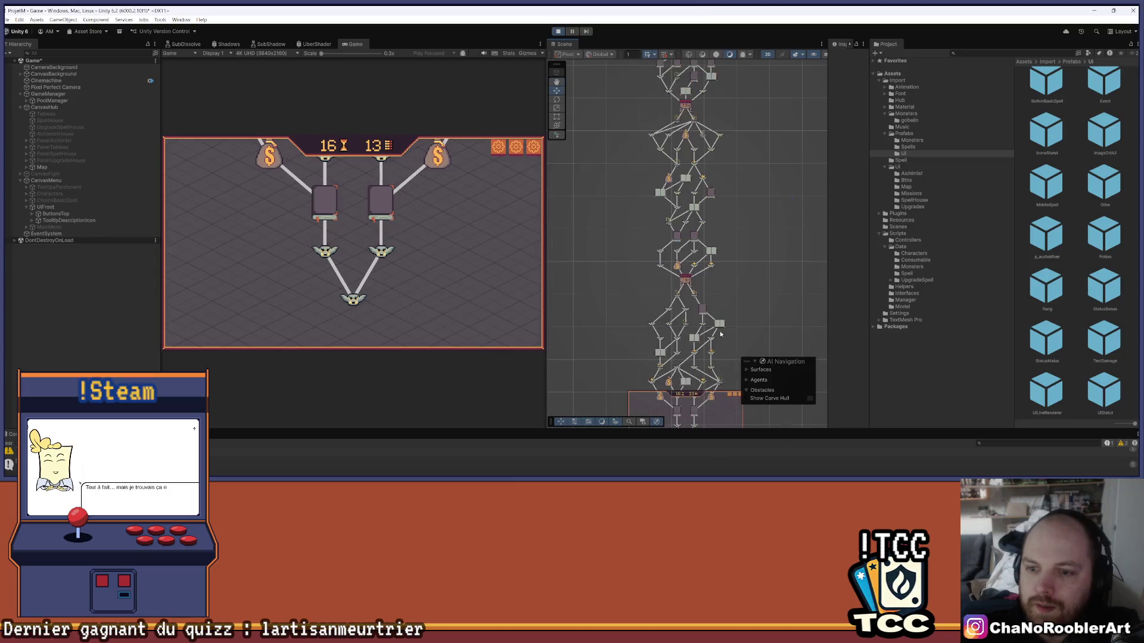
Stop the running game to leave Play mode in Unity
{"action": "scroll", "coordinate": [690, 267], "scroll_direction": "down", "scroll_amount": 5}
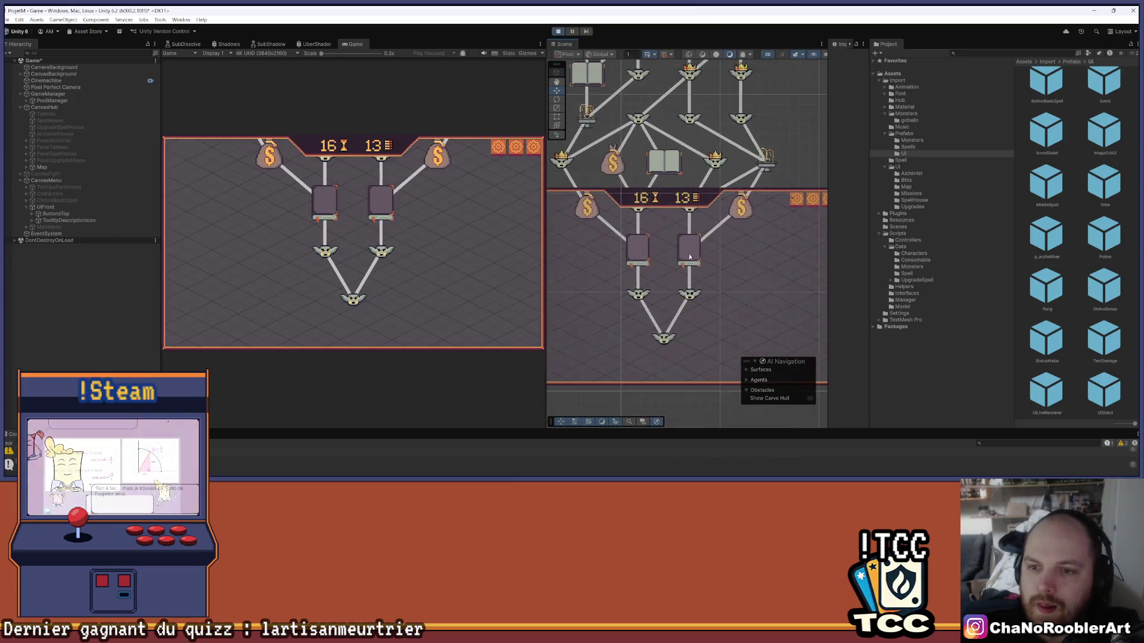
{"action": "scroll", "coordinate": [572, 214], "scroll_direction": "up", "scroll_amount": 1}
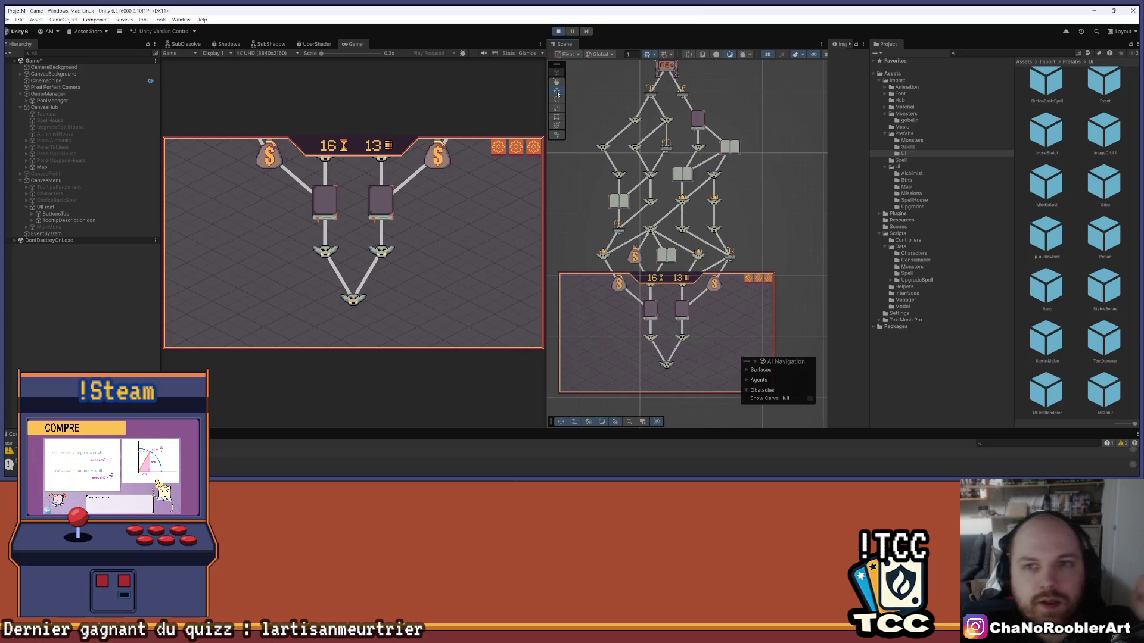
{"action": "left_click", "coordinate": [554, 33]}
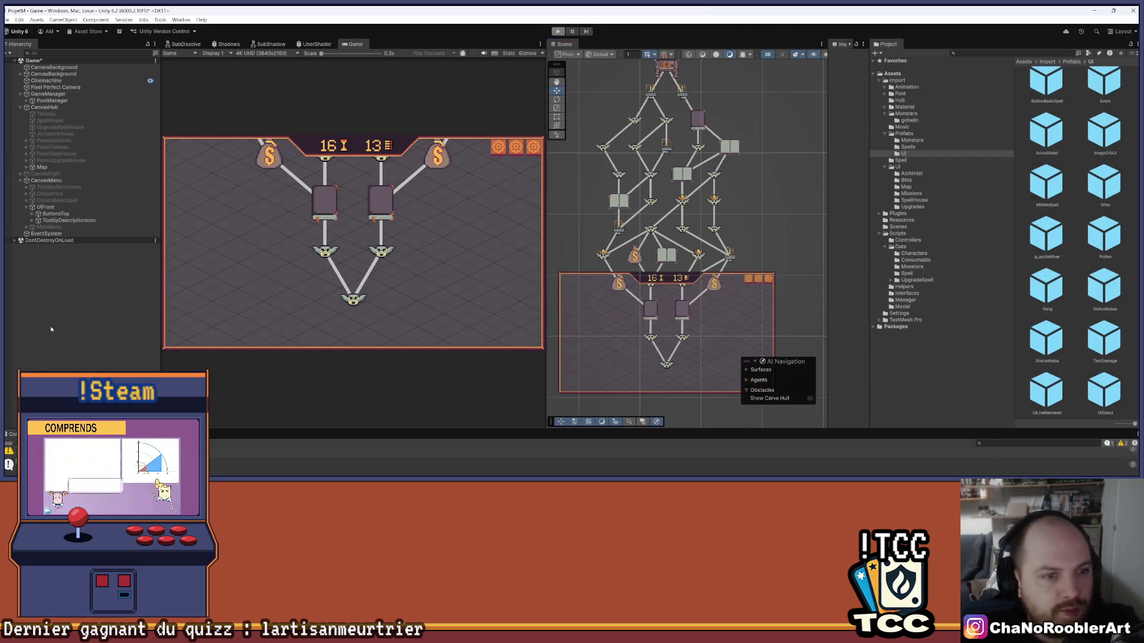
Look over the MapManager code, then switch to Event.aseprite in Aseprite
{"action": "left_click", "coordinate": [618, 474]}
{"action": "scroll", "coordinate": [281, 351], "scroll_direction": "down", "scroll_amount": 10}
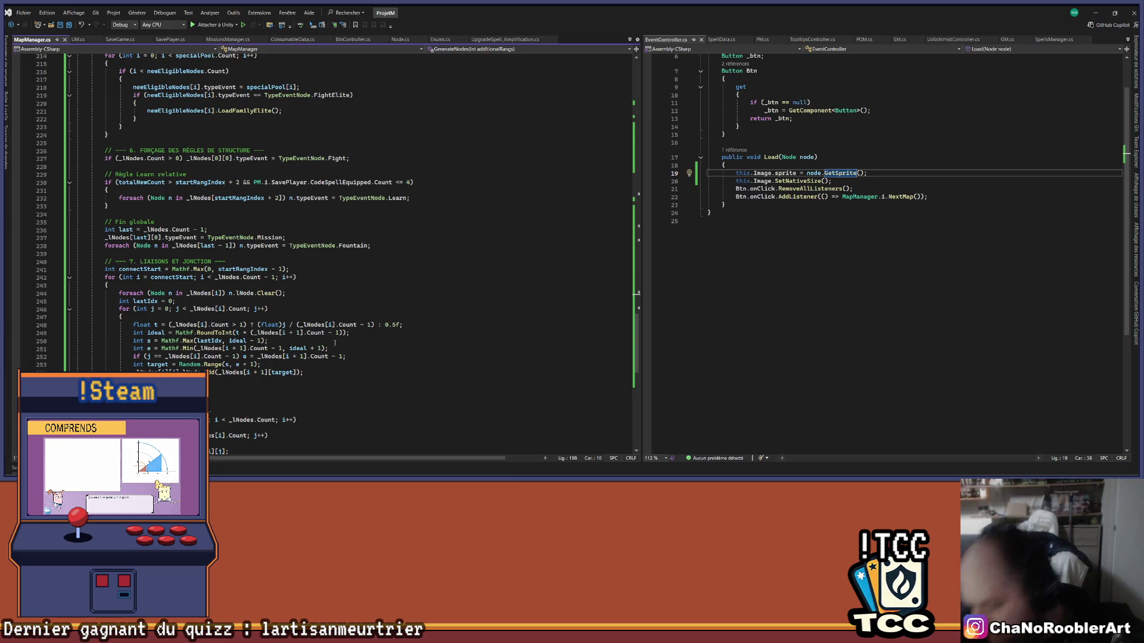
{"action": "left_click", "coordinate": [783, 474]}
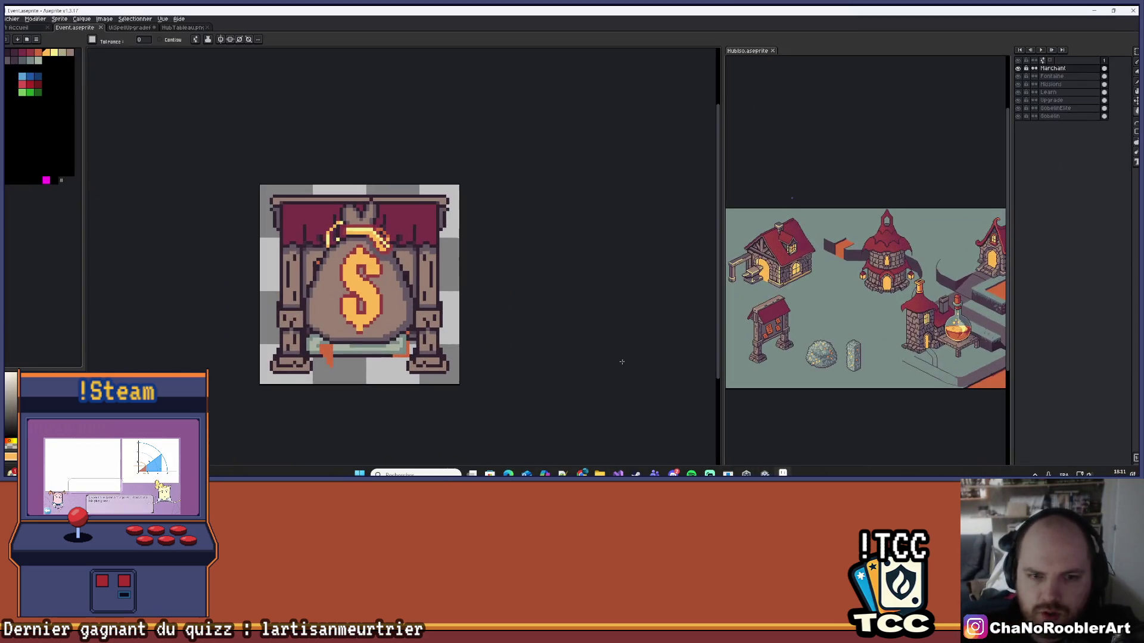
Hide all layers with the header eye, then show just the closed-book Learn layer
{"action": "scroll", "coordinate": [524, 299], "scroll_direction": "down", "scroll_amount": 1}
{"action": "scroll", "coordinate": [581, 268], "scroll_direction": "up", "scroll_amount": 2}
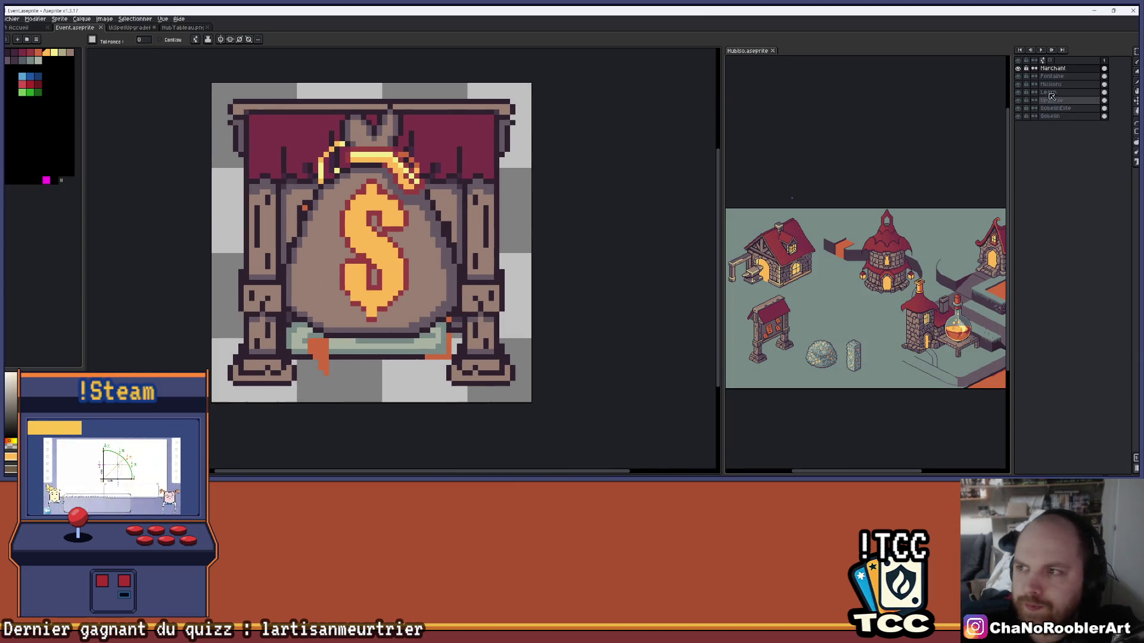
{"action": "left_click", "coordinate": [1020, 60]}
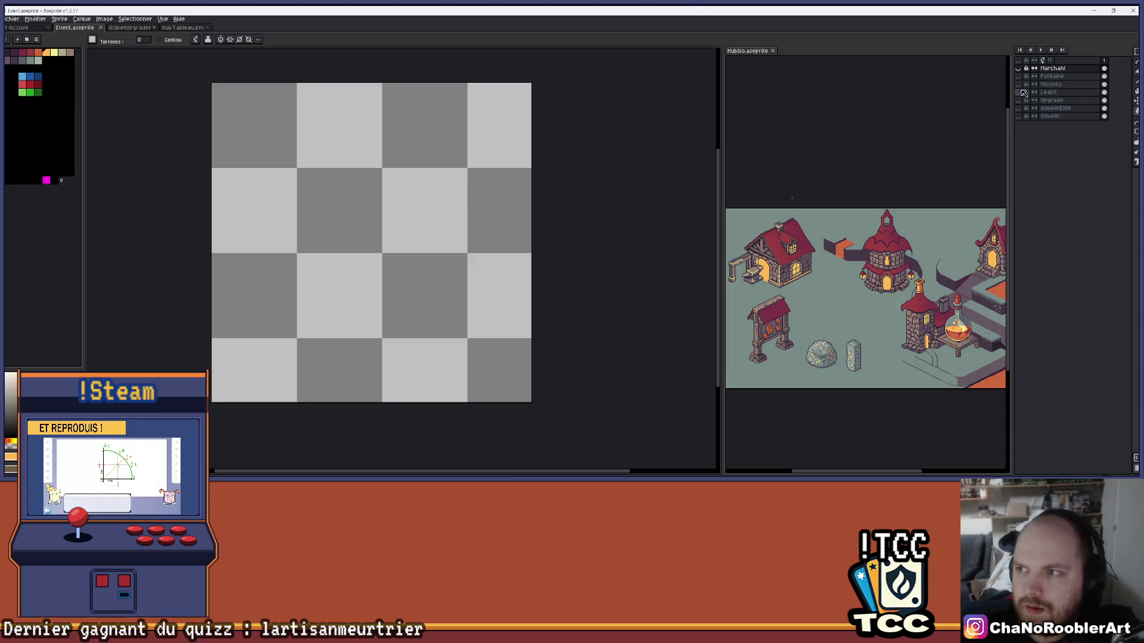
{"action": "left_click", "coordinate": [1018, 92]}
{"action": "scroll", "coordinate": [547, 203], "scroll_direction": "down", "scroll_amount": 1}
{"action": "scroll", "coordinate": [546, 197], "scroll_direction": "up", "scroll_amount": 2}
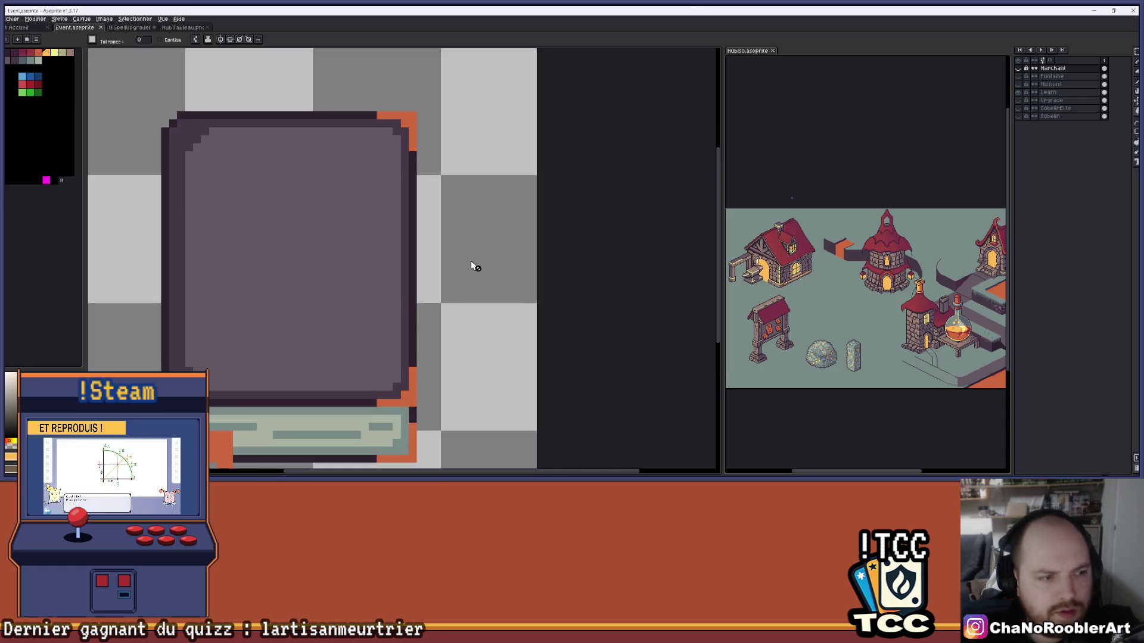
{"action": "scroll", "coordinate": [471, 260], "scroll_direction": "down", "scroll_amount": 2}
{"action": "scroll", "coordinate": [523, 226], "scroll_direction": "up", "scroll_amount": 1}
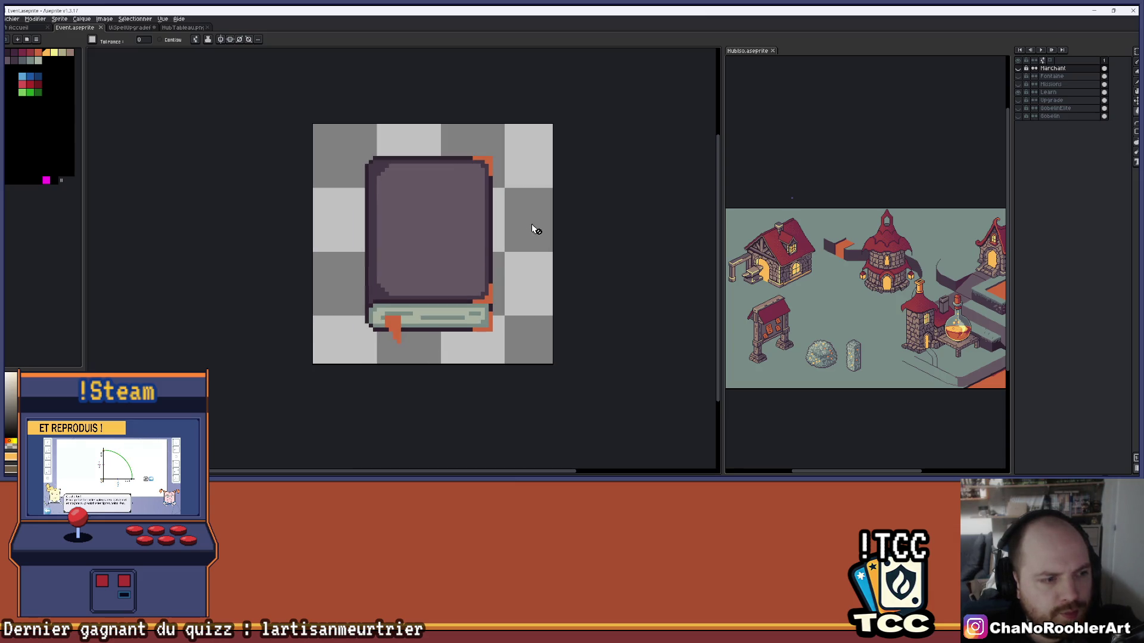
{"action": "scroll", "coordinate": [537, 206], "scroll_direction": "down", "scroll_amount": 1}
{"action": "scroll", "coordinate": [528, 212], "scroll_direction": "up", "scroll_amount": 1}
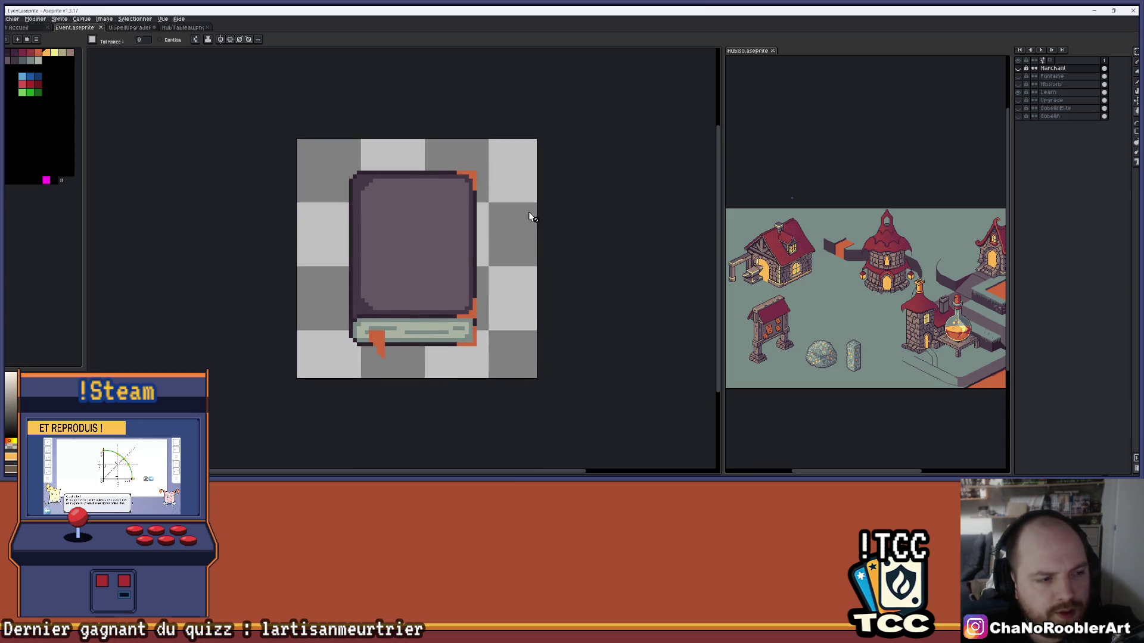
{"action": "scroll", "coordinate": [506, 230], "scroll_direction": "up", "scroll_amount": 1}
{"action": "scroll", "coordinate": [500, 232], "scroll_direction": "up", "scroll_amount": 1}
{"action": "scroll", "coordinate": [525, 223], "scroll_direction": "down", "scroll_amount": 2}
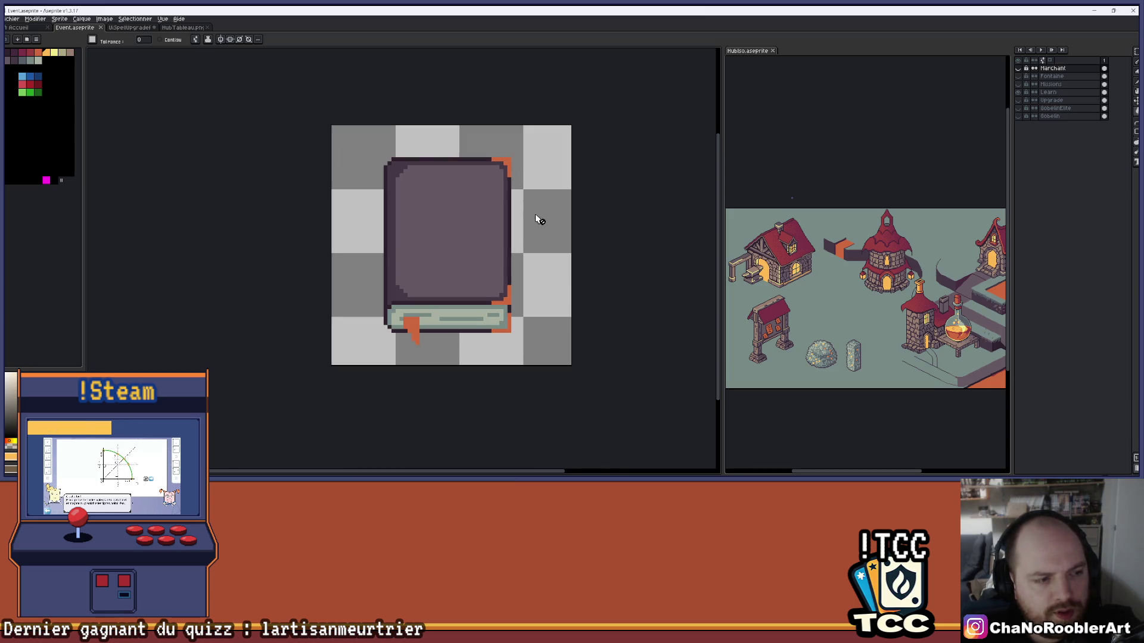
{"action": "scroll", "coordinate": [542, 216], "scroll_direction": "down", "scroll_amount": 1}
{"action": "scroll", "coordinate": [543, 215], "scroll_direction": "up", "scroll_amount": 1}
{"action": "scroll", "coordinate": [509, 284], "scroll_direction": "up", "scroll_amount": 1}
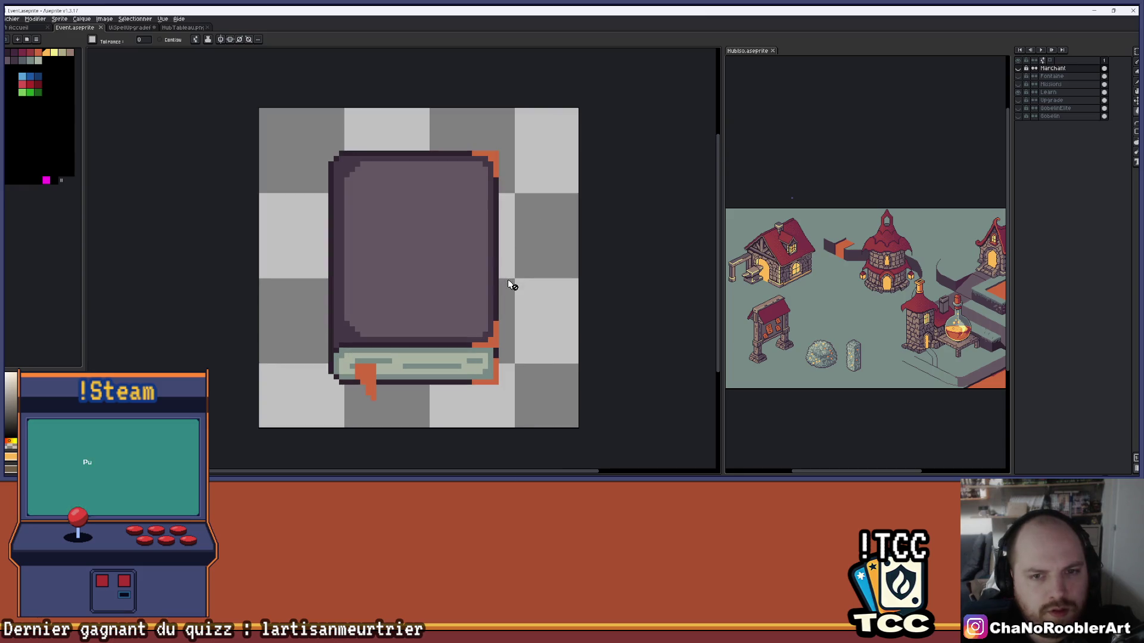
On the active Learn layer, nudge the book's left edge one pixel right
{"action": "key", "text": "m"}
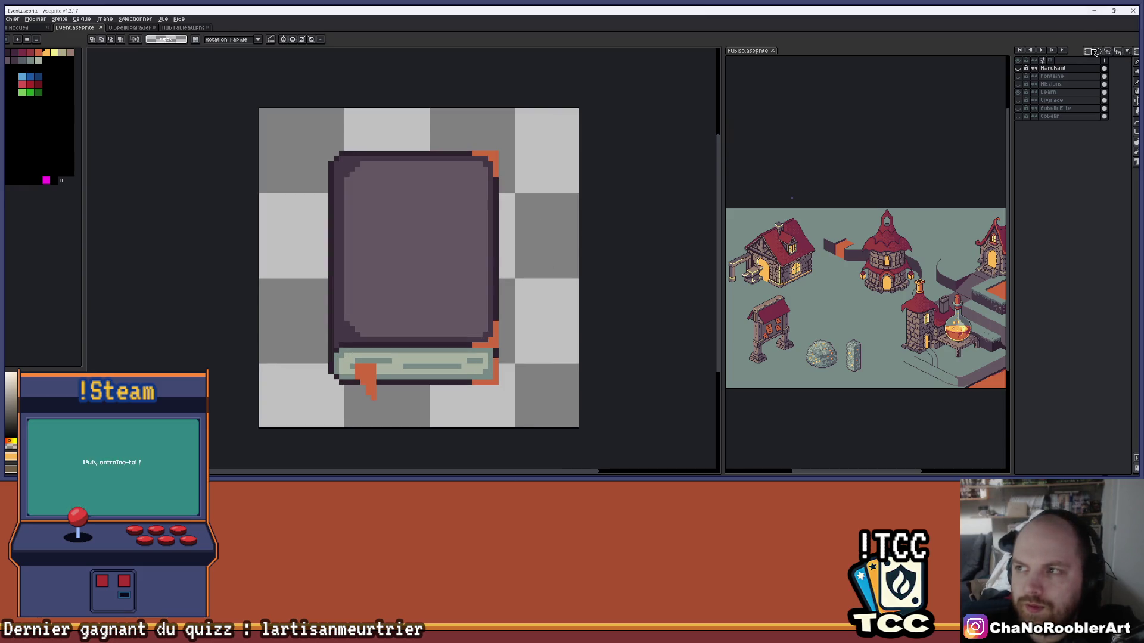
{"action": "mouse_move", "coordinate": [303, 125]}
{"action": "left_mouse_down"}
{"action": "mouse_move", "coordinate": [411, 350]}
{"action": "mouse_move", "coordinate": [413, 411]}
{"action": "left_mouse_up"}
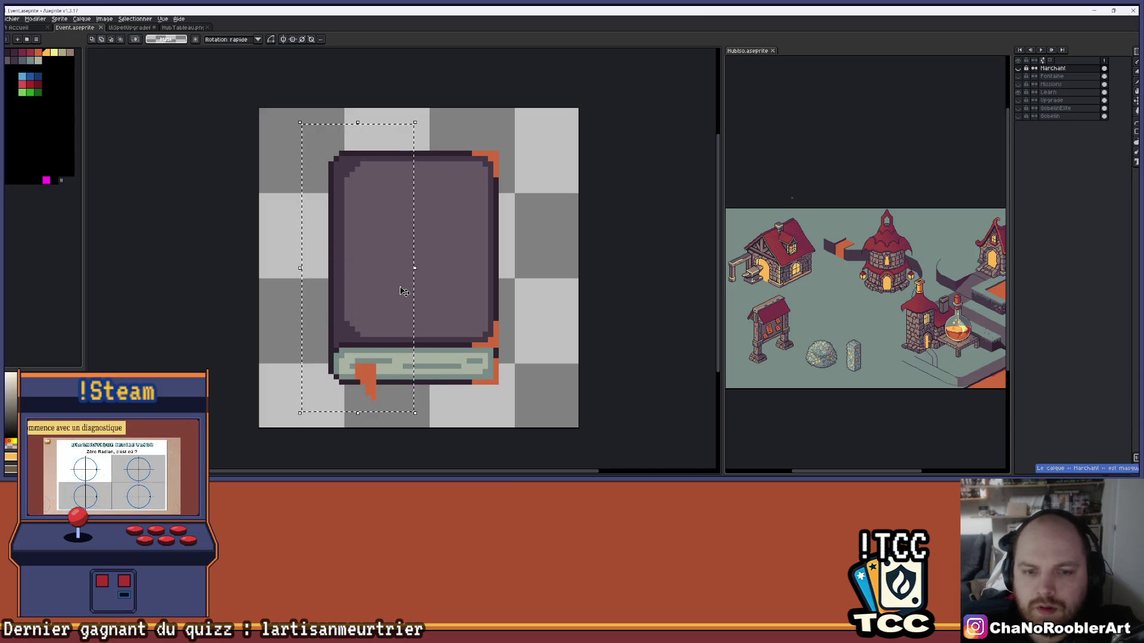
{"action": "key", "text": "ctrl+d"}
{"action": "left_click", "coordinate": [1048, 91]}
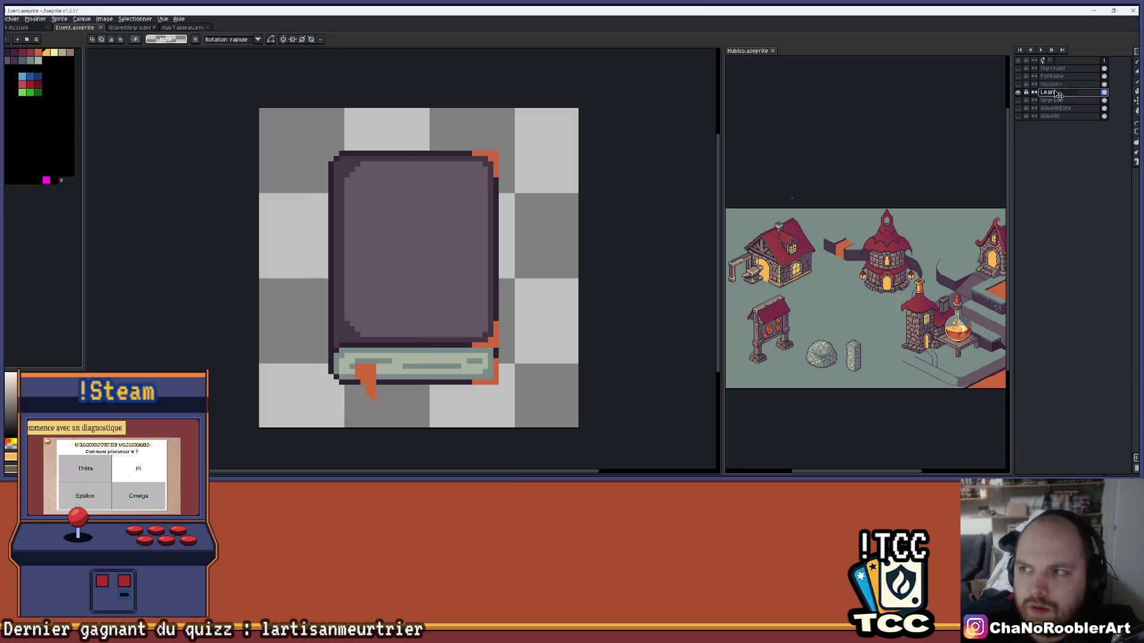
{"action": "left_click_drag", "start_coordinate": [294, 133], "coordinate": [408, 402]}
{"action": "key", "text": "Right"}
{"action": "key", "text": "ctrl+d"}
Pull the book's right edge one pixel left and its top edge one pixel down
{"action": "left_click_drag", "start_coordinate": [548, 133], "coordinate": [441, 384]}
{"action": "key", "text": "Left"}
{"action": "key", "text": "ctrl+d"}
{"action": "left_click_drag", "start_coordinate": [257, 107], "coordinate": [544, 209]}
{"action": "key", "text": "Down"}
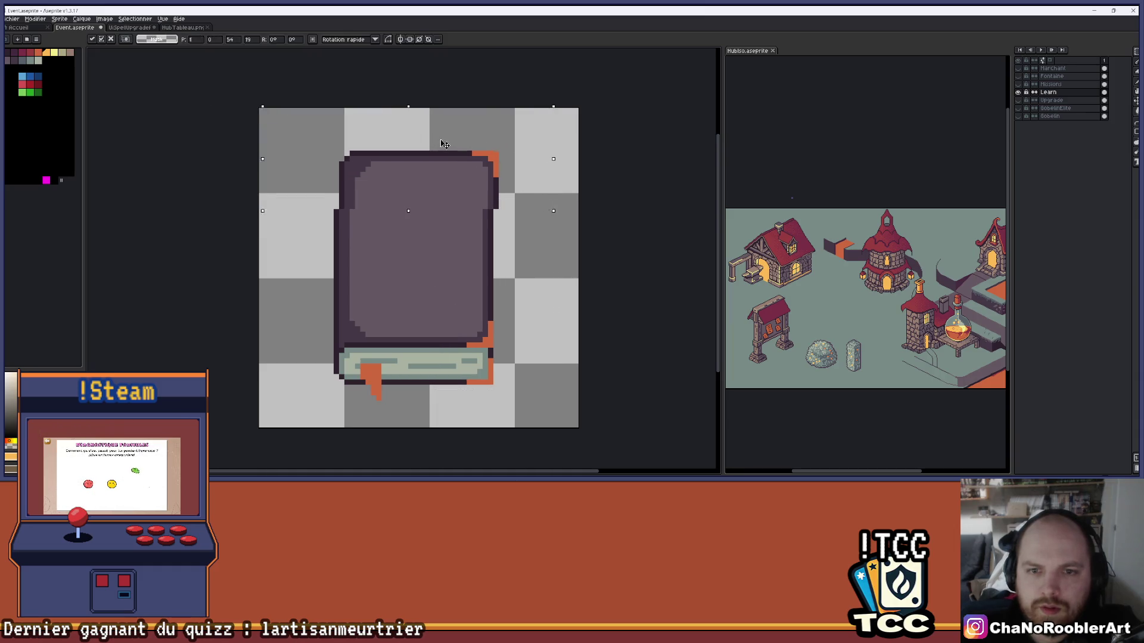
{"action": "key", "text": "ctrl+d"}
Shift the book's bottom edge up, redoing the lower-half selection and committing the move
{"action": "left_click_drag", "start_coordinate": [263, 277], "coordinate": [548, 423]}
{"action": "key", "text": "Up"}
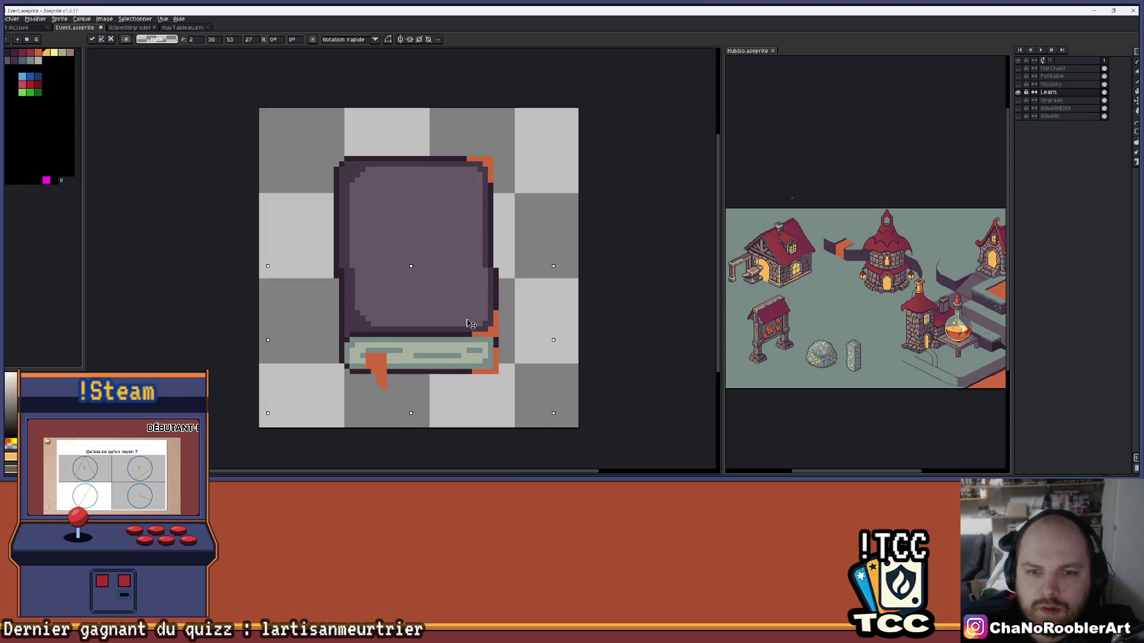
{"action": "key", "text": "ctrl+z"}
{"action": "key", "text": "ctrl+z"}
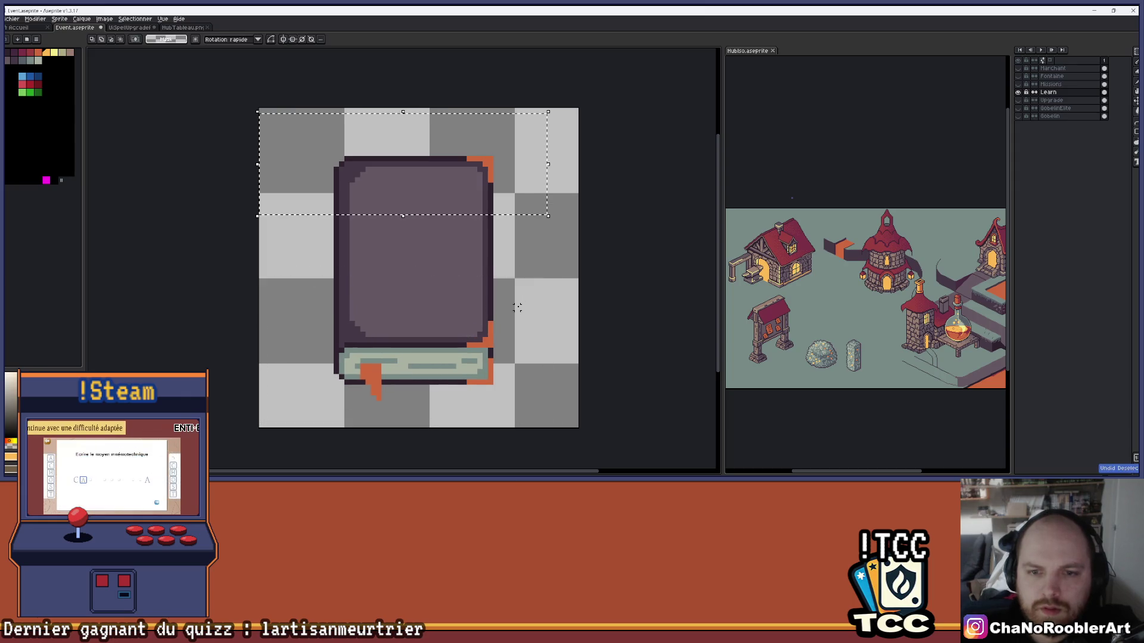
{"action": "key", "text": "ctrl+d"}
{"action": "mouse_move", "coordinate": [278, 276]}
{"action": "left_mouse_down"}
{"action": "mouse_move", "coordinate": [503, 390]}
{"action": "mouse_move", "coordinate": [522, 413]}
{"action": "left_mouse_up"}
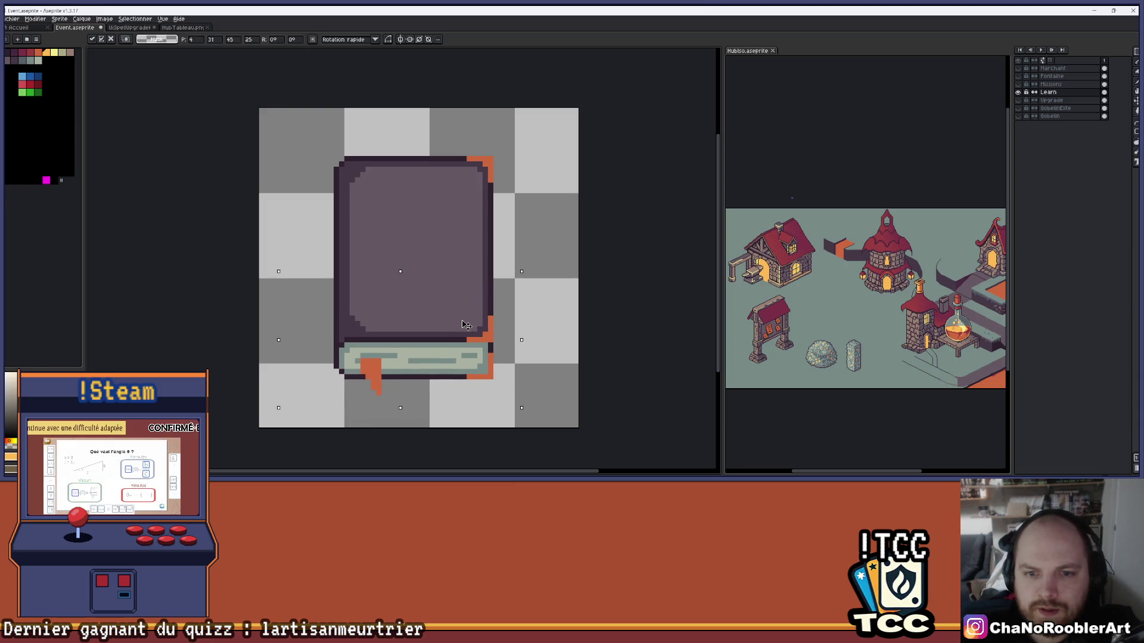
{"action": "left_click_drag", "start_coordinate": [475, 318], "coordinate": [471, 317]}
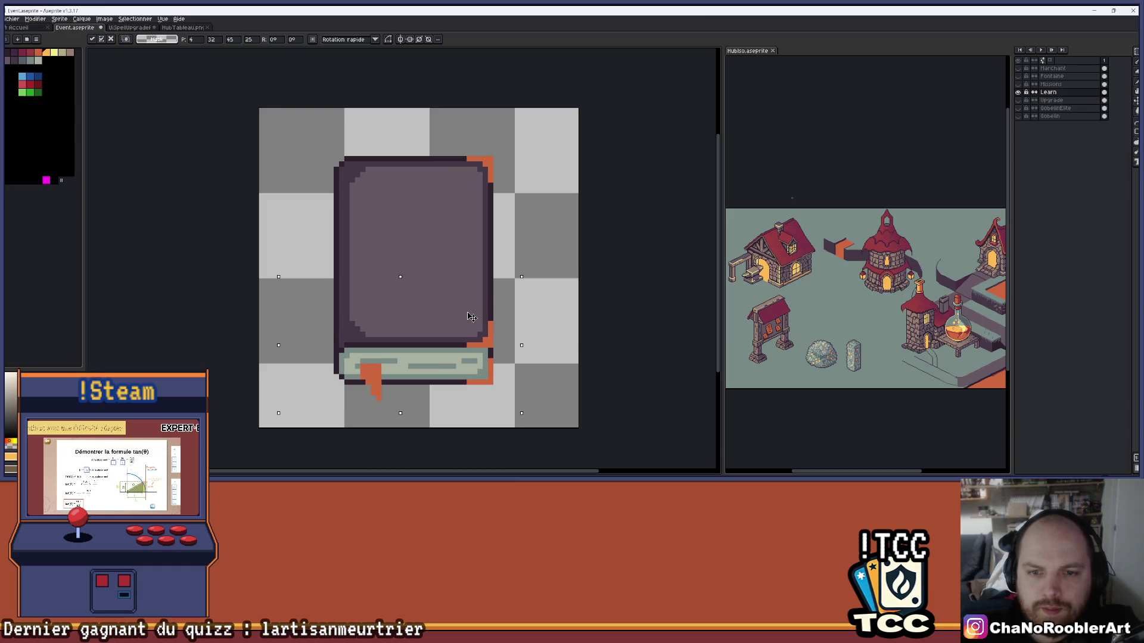
{"action": "key", "text": "Return"}
{"action": "scroll", "coordinate": [518, 301], "scroll_direction": "down", "scroll_amount": 3}
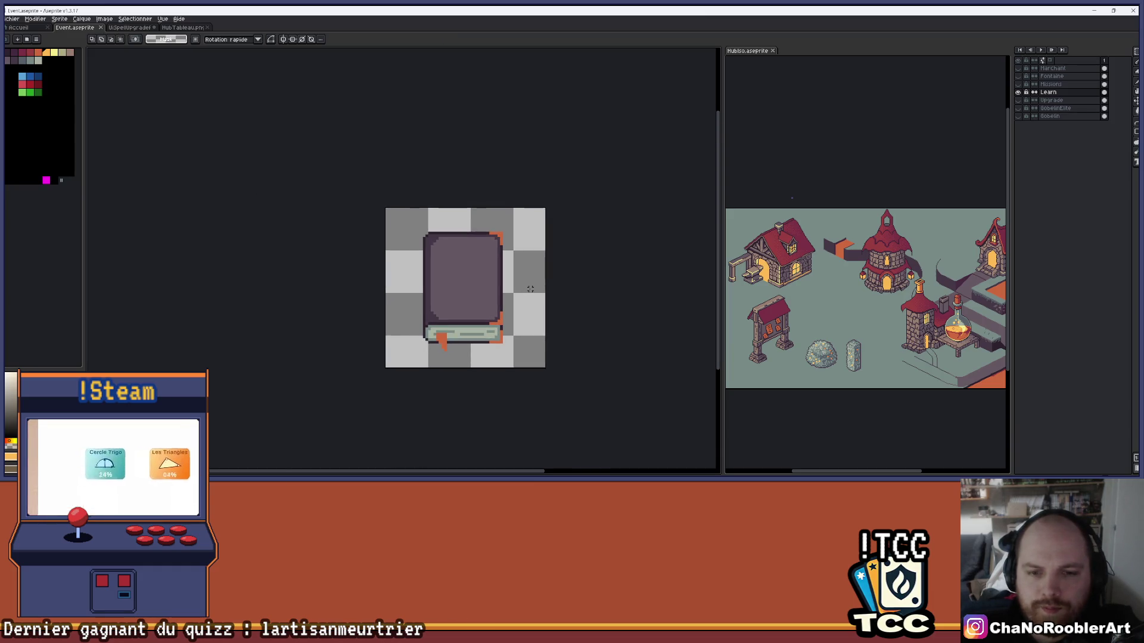
{"action": "scroll", "coordinate": [531, 289], "scroll_direction": "up", "scroll_amount": 1}
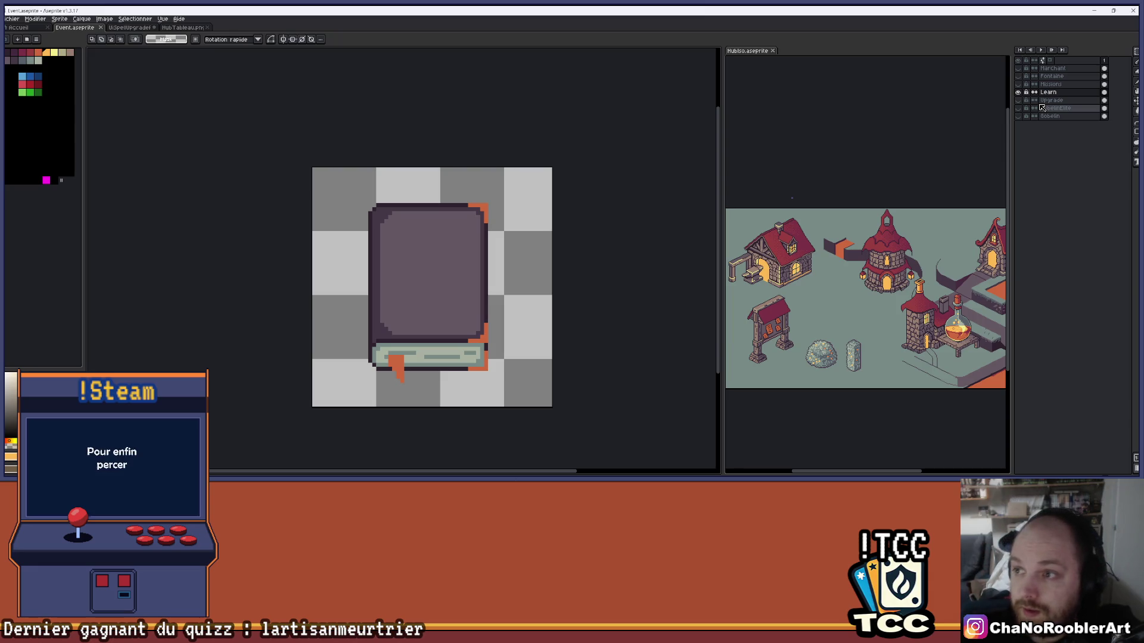
Hide the Learn layer, show the open-book Upgrade layer and make it active
{"action": "left_click", "coordinate": [1018, 92]}
{"action": "left_click", "coordinate": [1018, 100]}
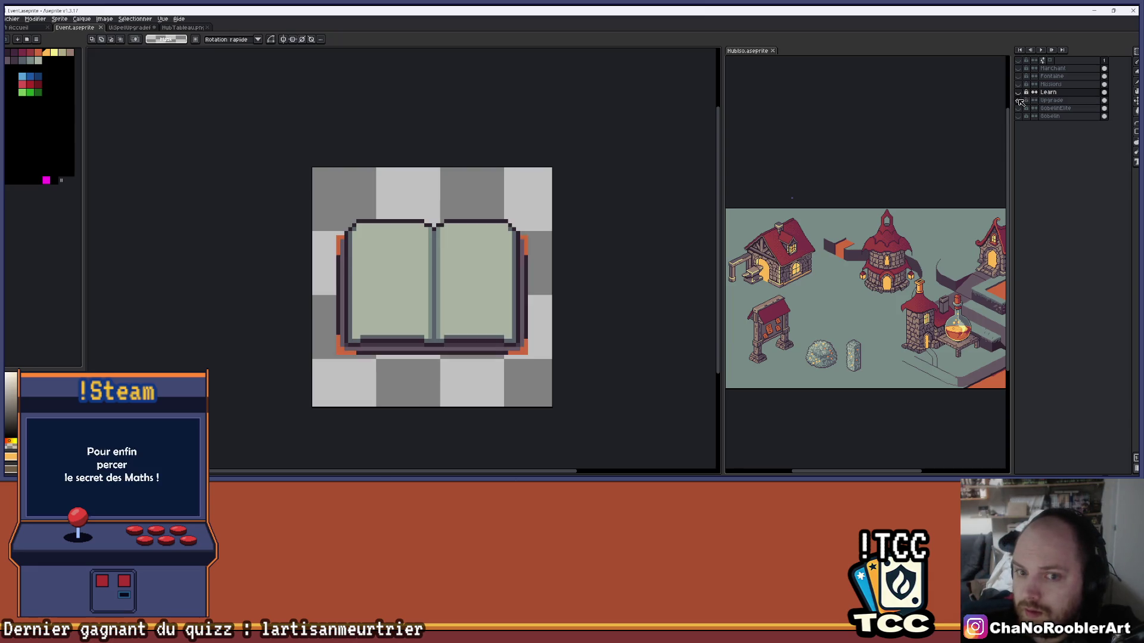
{"action": "scroll", "coordinate": [468, 256], "scroll_direction": "up", "scroll_amount": 4}
{"action": "scroll", "coordinate": [493, 186], "scroll_direction": "down", "scroll_amount": 2}
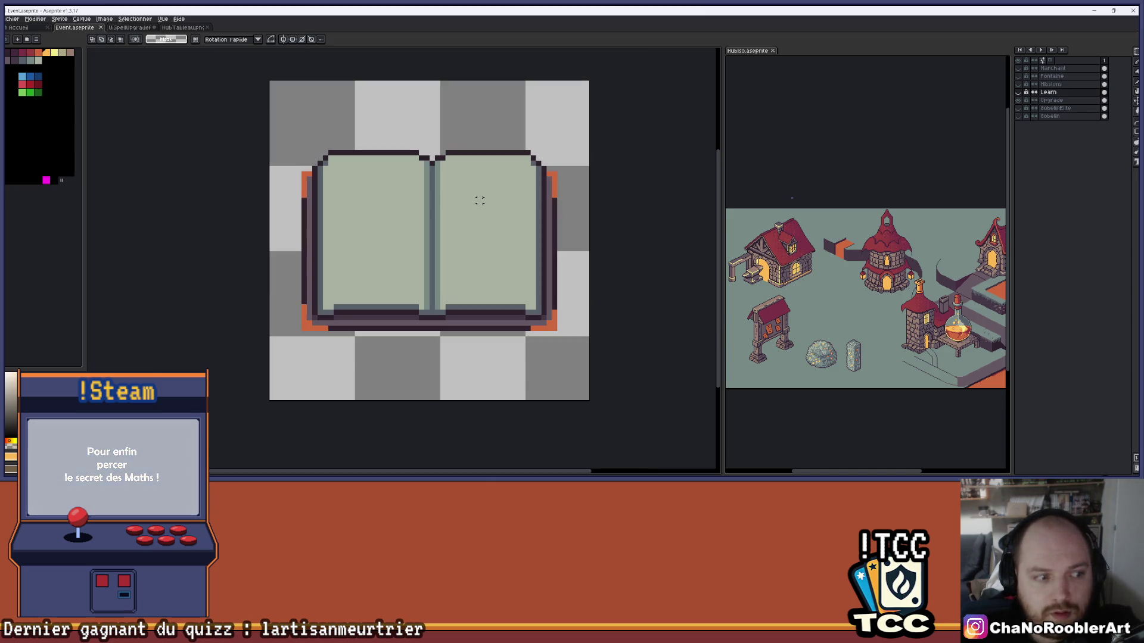
{"action": "left_click", "coordinate": [1051, 101]}
{"action": "scroll", "coordinate": [475, 174], "scroll_direction": "up", "scroll_amount": 3}
{"action": "scroll", "coordinate": [358, 192], "scroll_direction": "down", "scroll_amount": 1}
{"action": "scroll", "coordinate": [250, 213], "scroll_direction": "right", "scroll_amount": 2}
{"action": "scroll", "coordinate": [250, 212], "scroll_direction": "down", "scroll_amount": 1}
Nudge the open book's right edge one pixel left
{"action": "mouse_move", "coordinate": [152, 223]}
{"action": "left_mouse_down"}
{"action": "mouse_move", "coordinate": [559, 361]}
{"action": "mouse_move", "coordinate": [629, 415]}
{"action": "left_mouse_up"}
{"action": "key", "text": "ctrl+d"}
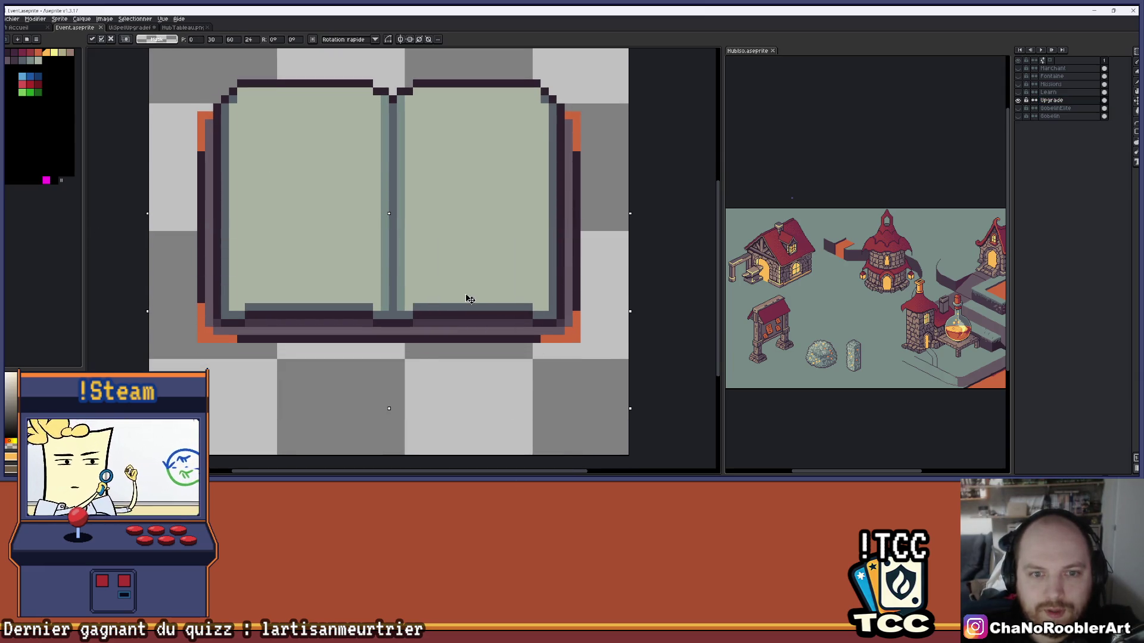
{"action": "scroll", "coordinate": [435, 298], "scroll_direction": "up", "scroll_amount": 1}
{"action": "scroll", "coordinate": [186, 125], "scroll_direction": "up", "scroll_amount": 2}
{"action": "mouse_move", "coordinate": [142, 123]}
{"action": "left_mouse_down"}
{"action": "mouse_move", "coordinate": [613, 281]}
{"action": "mouse_move", "coordinate": [623, 294]}
{"action": "left_mouse_up"}
{"action": "mouse_move", "coordinate": [615, 124]}
{"action": "left_mouse_down"}
{"action": "mouse_move", "coordinate": [510, 459]}
{"action": "mouse_move", "coordinate": [492, 475]}
{"action": "left_mouse_up"}
{"action": "key", "text": "Left"}
{"action": "key", "text": "ctrl+d"}
Nudge the open book's left edge one pixel right
{"action": "left_click_drag", "start_coordinate": [148, 129], "coordinate": [263, 460]}
{"action": "key", "text": "Right"}
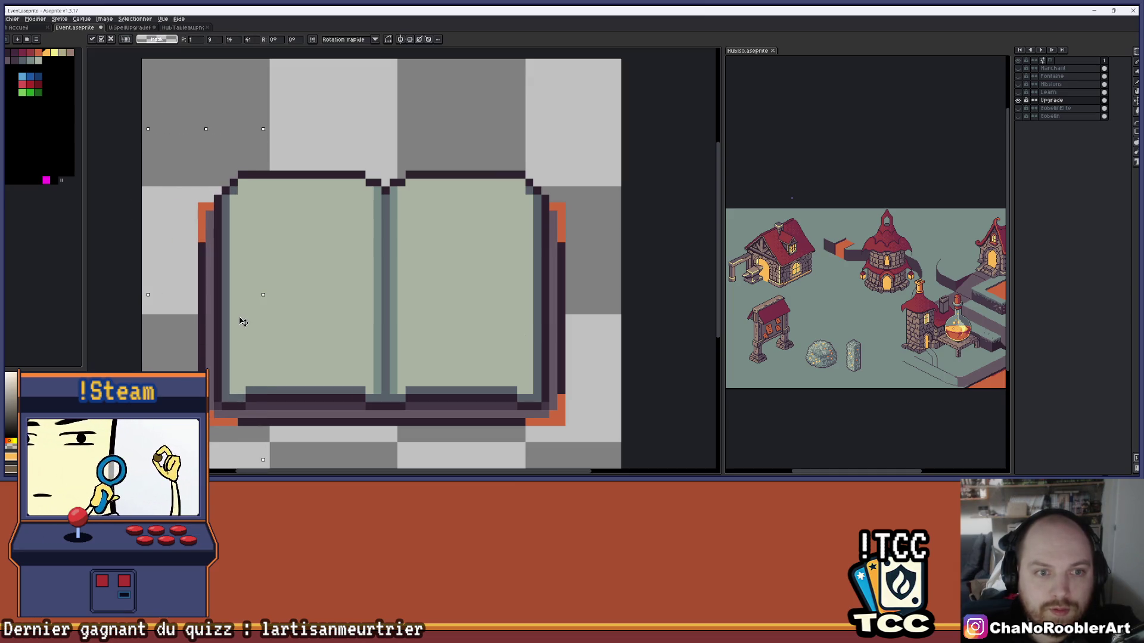
{"action": "key", "text": "ctrl+d"}
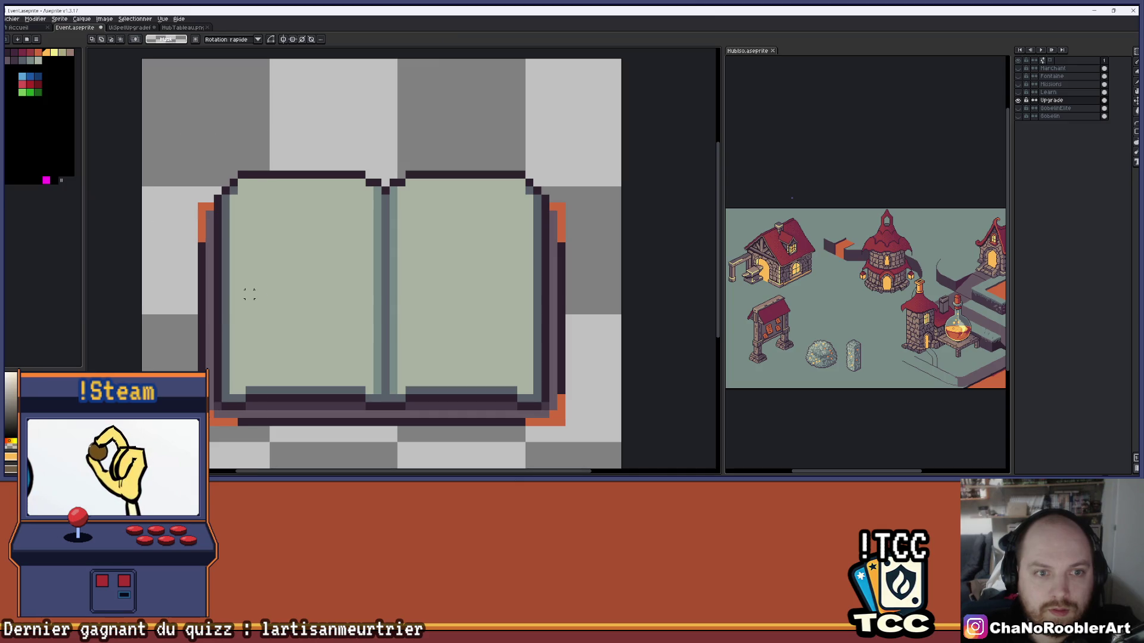
{"action": "scroll", "coordinate": [258, 287], "scroll_direction": "down", "scroll_amount": 2}
{"action": "scroll", "coordinate": [333, 290], "scroll_direction": "down", "scroll_amount": 1}
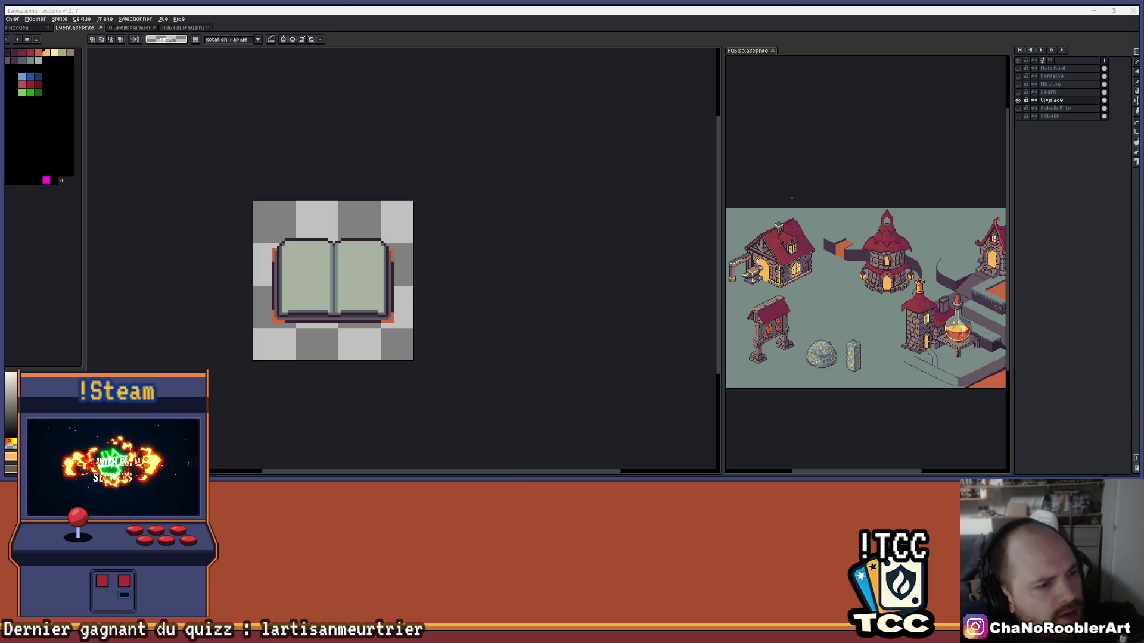
{"action": "scroll", "coordinate": [422, 269], "scroll_direction": "up", "scroll_amount": 1}
Preview the GobelinElite, Gobelin and Upgrade layers, leaving all of them hidden
{"action": "mouse_move", "coordinate": [423, 269]}
{"action": "left_mouse_down"}
{"action": "mouse_move", "coordinate": [477, 263]}
{"action": "mouse_move", "coordinate": [661, 191]}
{"action": "left_mouse_up"}
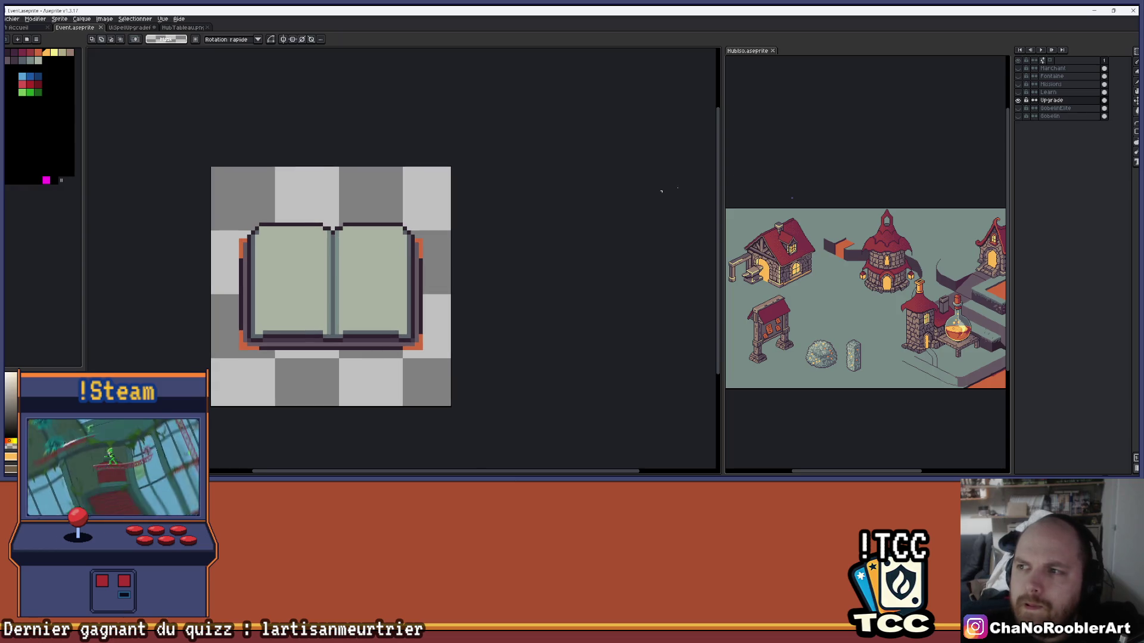
{"action": "left_click", "coordinate": [1018, 100]}
{"action": "left_click", "coordinate": [1018, 108]}
{"action": "left_click", "coordinate": [1018, 108]}
{"action": "left_click", "coordinate": [1018, 117]}
{"action": "left_click", "coordinate": [1018, 116]}
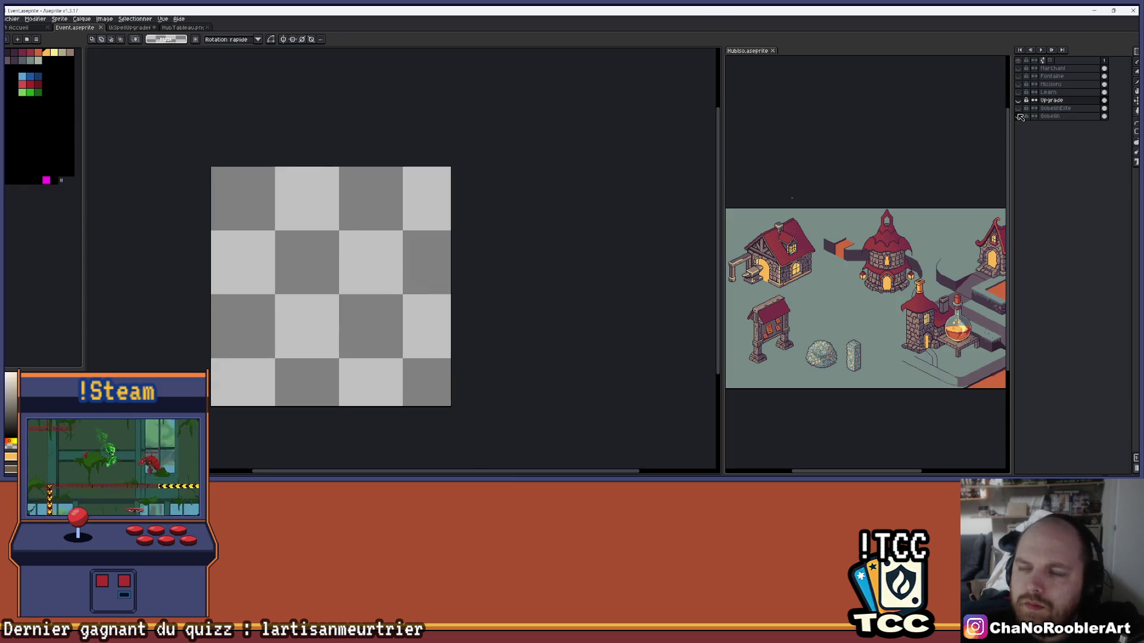
{"action": "left_click", "coordinate": [1018, 100]}
{"action": "left_click", "coordinate": [1019, 100]}
{"action": "left_click", "coordinate": [1019, 99]}
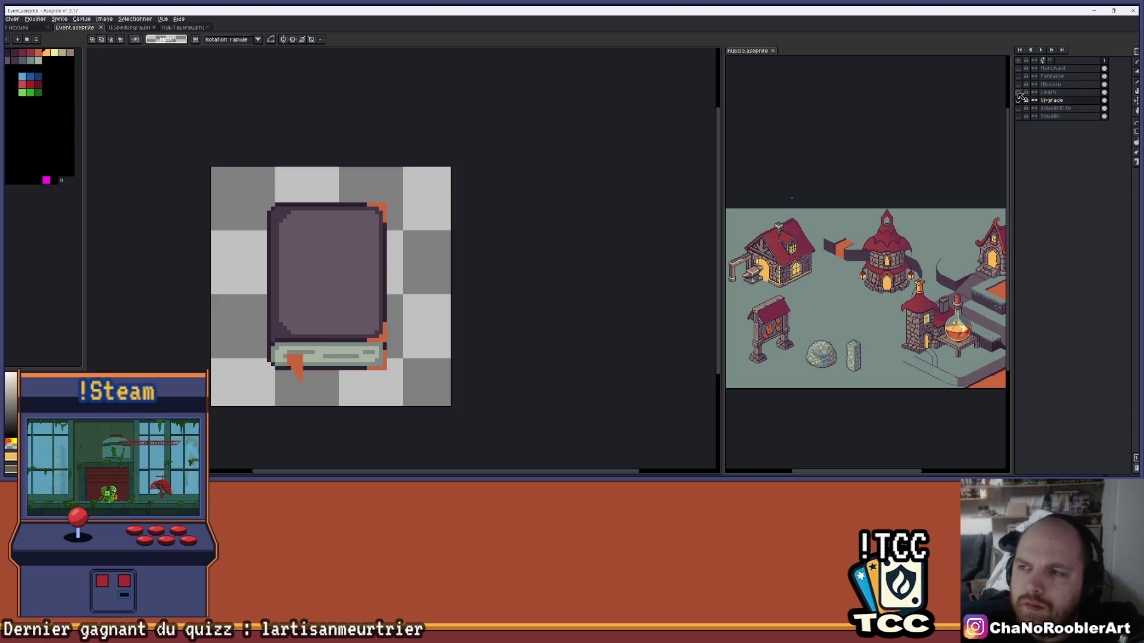
{"action": "left_click", "coordinate": [1019, 100]}
Preview the Missions and Fontaine layers, then show only the Marchant money bag
{"action": "left_click", "coordinate": [1018, 84]}
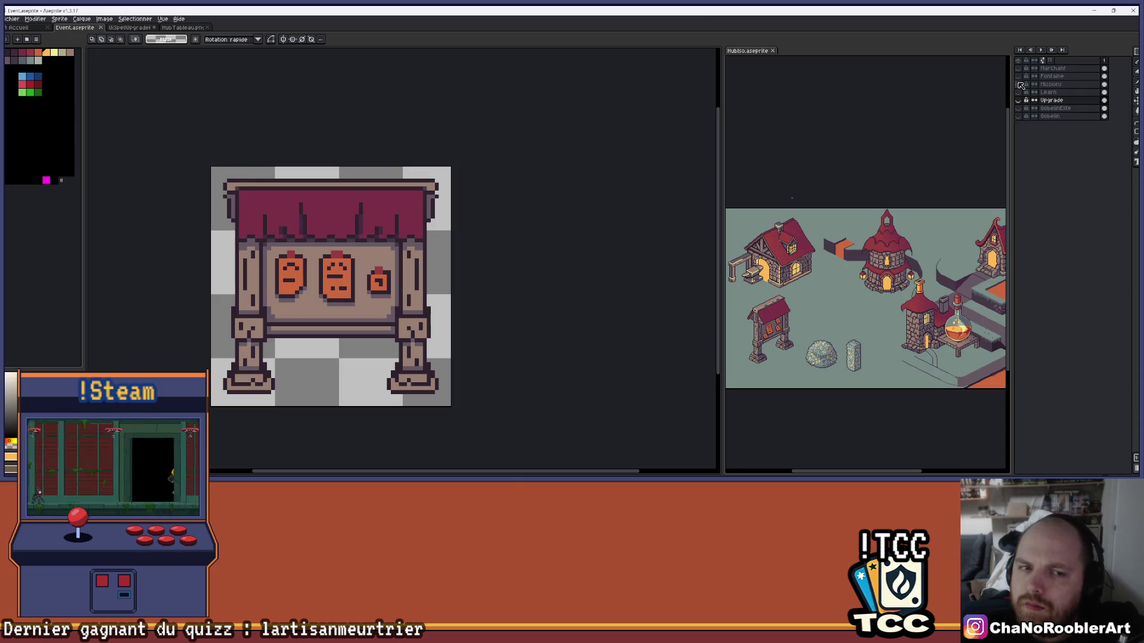
{"action": "left_click", "coordinate": [1019, 84]}
{"action": "left_click", "coordinate": [1019, 76]}
{"action": "left_click", "coordinate": [1019, 76]}
{"action": "left_click", "coordinate": [1019, 76]}
{"action": "left_click", "coordinate": [1019, 76]}
{"action": "left_click", "coordinate": [1018, 68]}
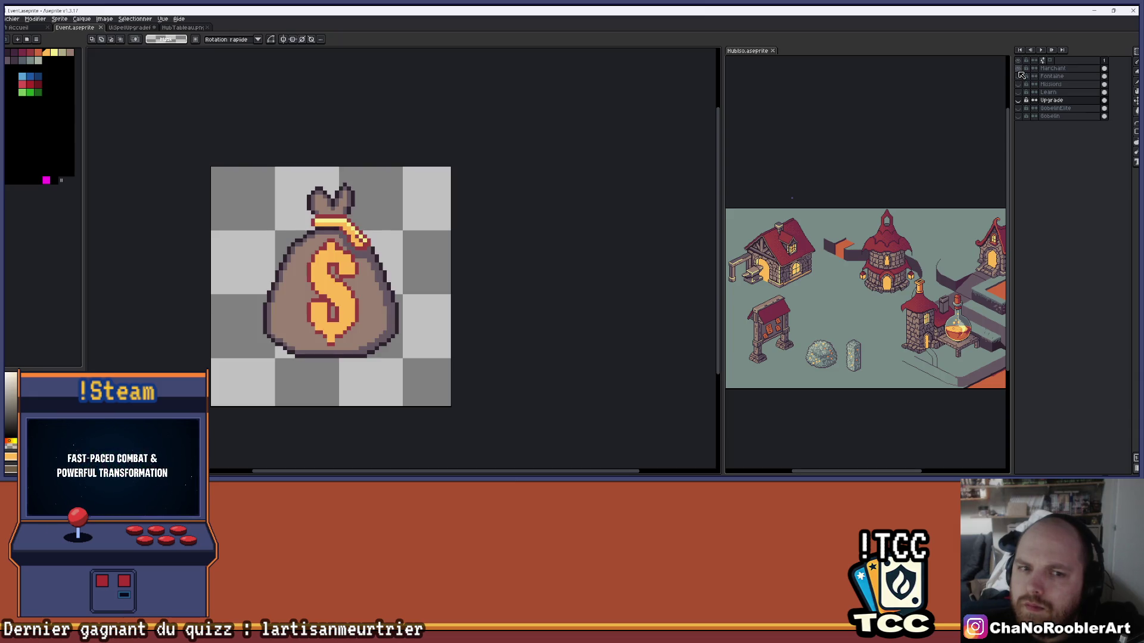
{"action": "scroll", "coordinate": [544, 263], "scroll_direction": "up", "scroll_amount": 3}
On the Marchant layer, raise the money bag's lower part about 10 pixels
{"action": "scroll", "coordinate": [539, 262], "scroll_direction": "down", "scroll_amount": 2}
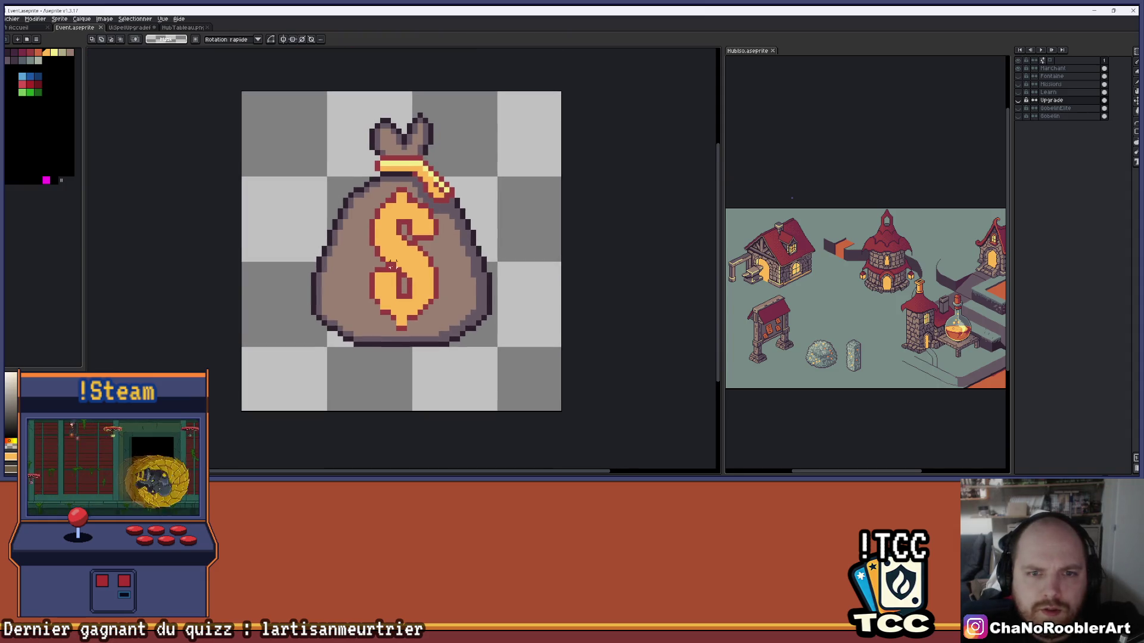
{"action": "scroll", "coordinate": [388, 211], "scroll_direction": "up", "scroll_amount": 1}
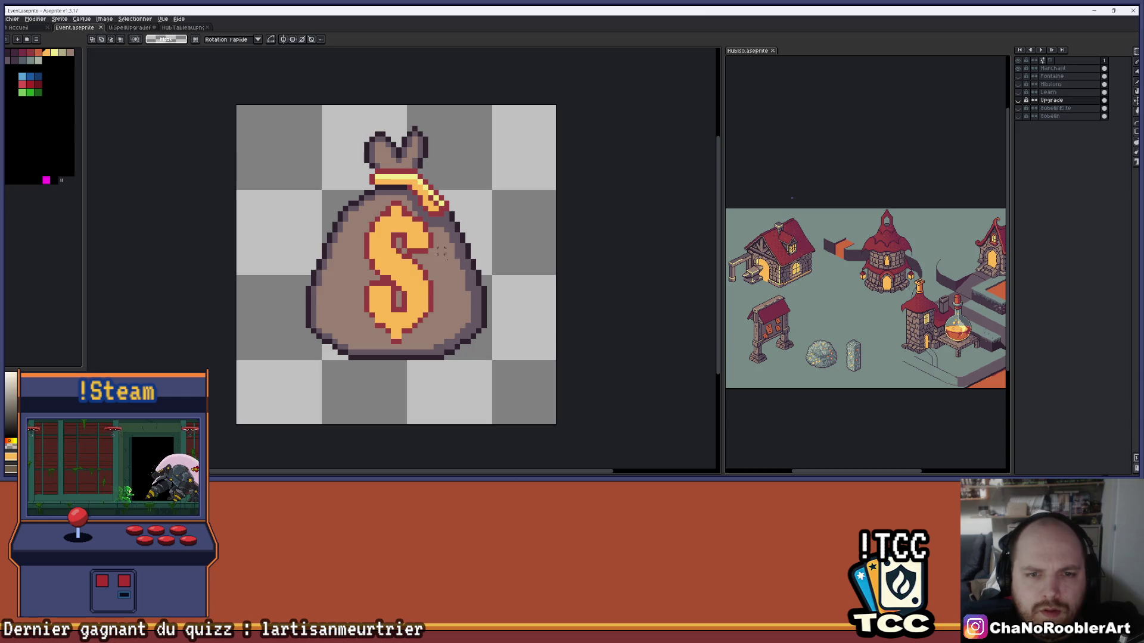
{"action": "mouse_move", "coordinate": [534, 418]}
{"action": "left_mouse_down"}
{"action": "mouse_move", "coordinate": [252, 322]}
{"action": "mouse_move", "coordinate": [256, 301]}
{"action": "left_mouse_up"}
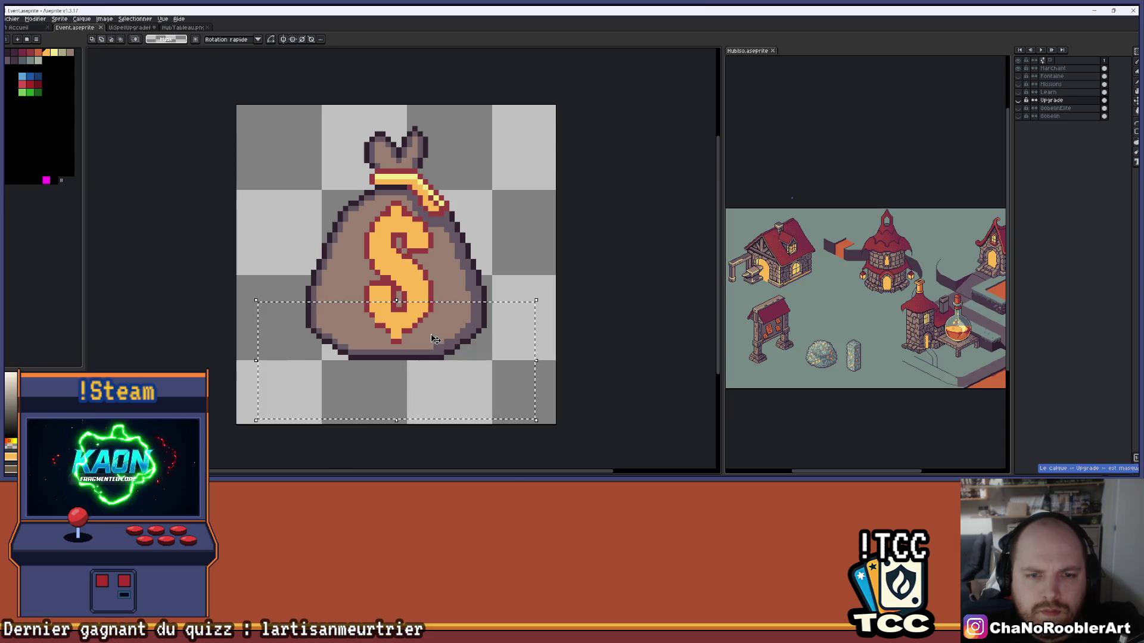
{"action": "left_click", "coordinate": [1053, 68]}
{"action": "left_click_drag", "start_coordinate": [424, 338], "coordinate": [425, 327]}
{"action": "key", "text": "ctrl+z"}
{"action": "key", "text": "ctrl+z"}
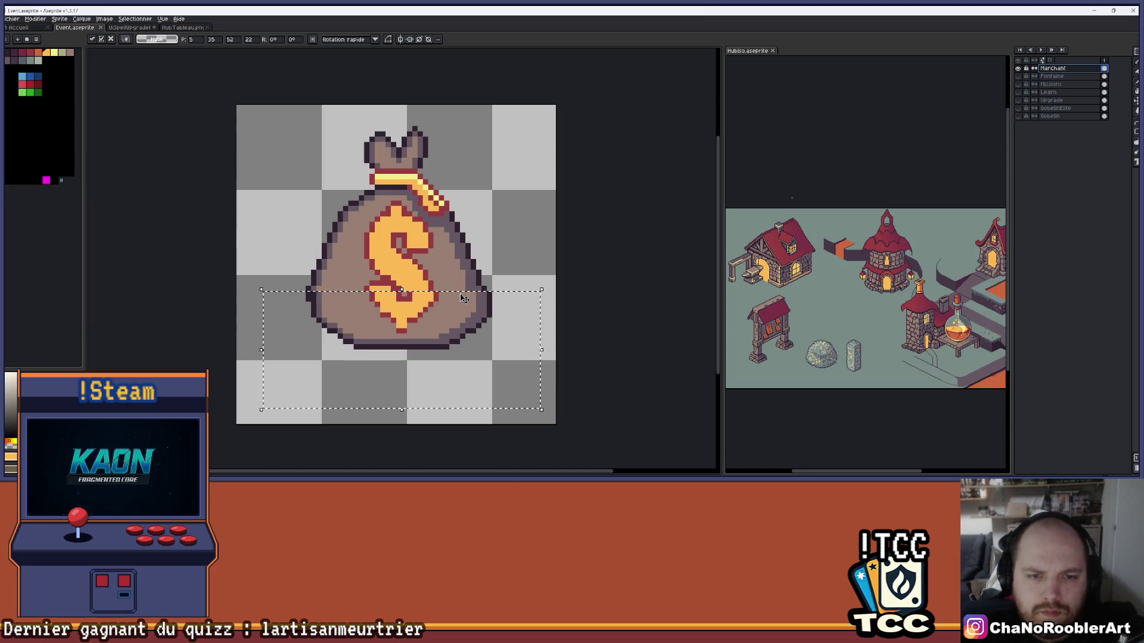
{"action": "mouse_move", "coordinate": [261, 300]}
{"action": "left_mouse_down"}
{"action": "mouse_move", "coordinate": [577, 414]}
{"action": "mouse_move", "coordinate": [569, 424]}
{"action": "left_mouse_up"}
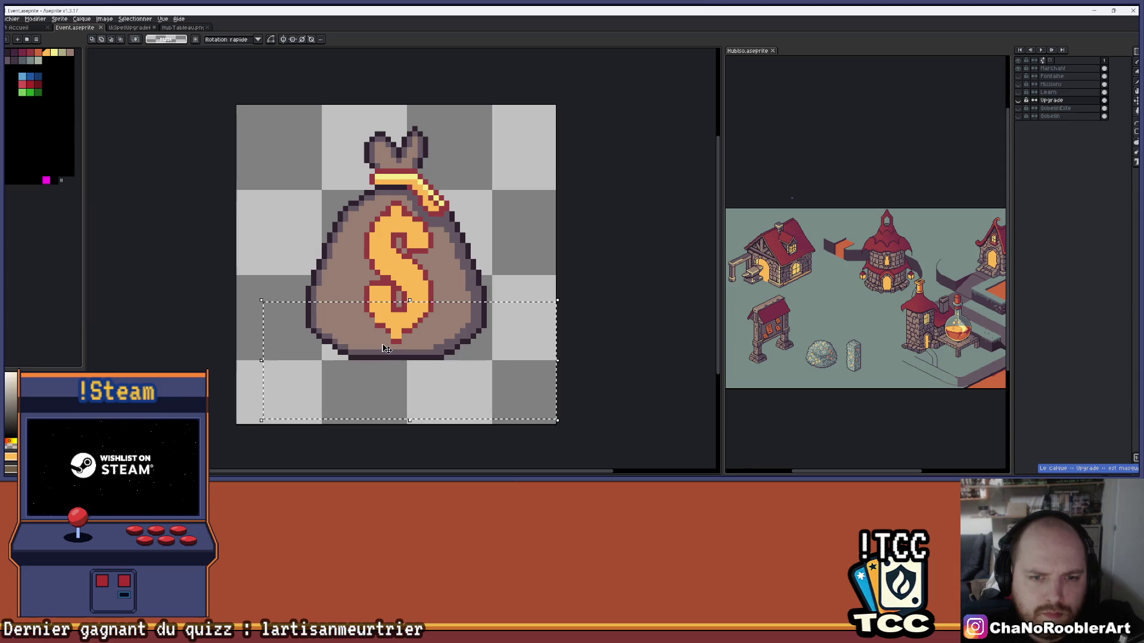
{"action": "key", "text": "ctrl+d"}
{"action": "left_click", "coordinate": [1053, 68]}
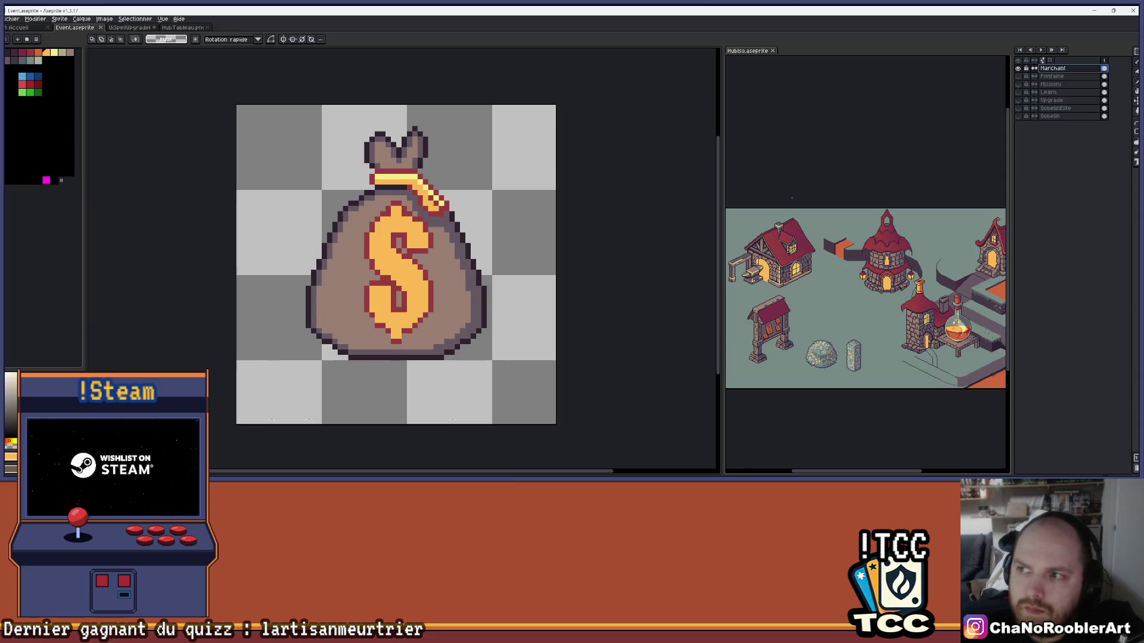
{"action": "mouse_move", "coordinate": [245, 295]}
{"action": "left_mouse_down"}
{"action": "mouse_move", "coordinate": [477, 355]}
{"action": "mouse_move", "coordinate": [525, 405]}
{"action": "left_mouse_up"}
{"action": "left_click_drag", "start_coordinate": [411, 356], "coordinate": [409, 349]}
{"action": "key", "text": "Return"}
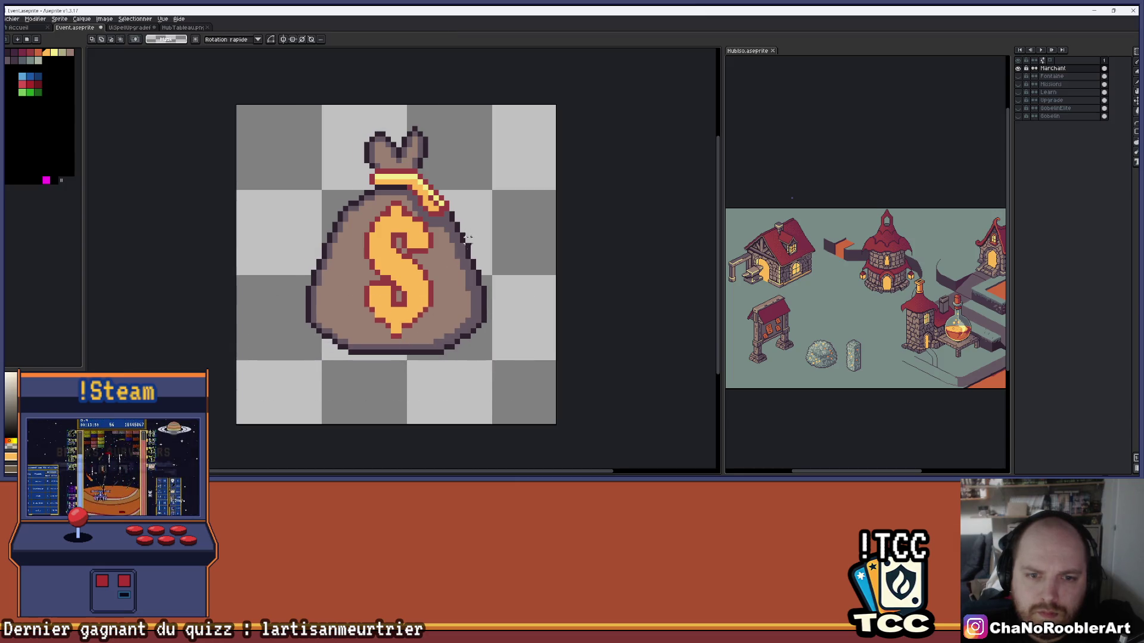
Move the top of the money bag down by one pixel
{"action": "left_click_drag", "start_coordinate": [360, 187], "coordinate": [363, 217]}
{"action": "left_click_drag", "start_coordinate": [203, 148], "coordinate": [558, 277]}
{"action": "left_click_drag", "start_coordinate": [512, 220], "coordinate": [511, 225]}
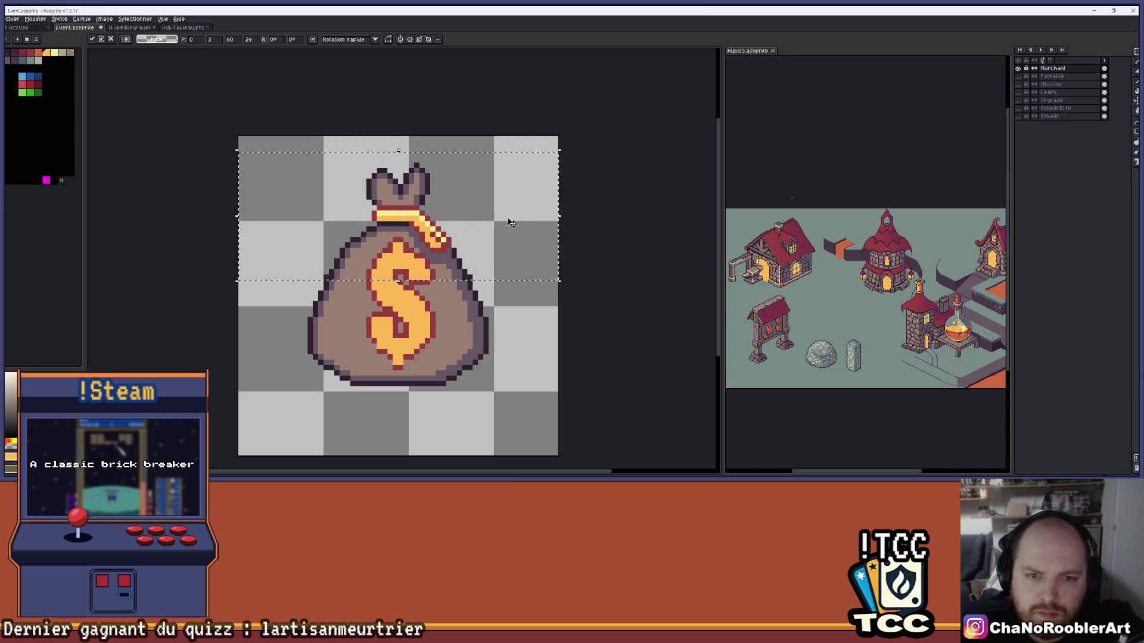
{"action": "key", "text": "Return"}
{"action": "scroll", "coordinate": [522, 254], "scroll_direction": "down", "scroll_amount": 1}
{"action": "scroll", "coordinate": [523, 254], "scroll_direction": "up", "scroll_amount": 1}
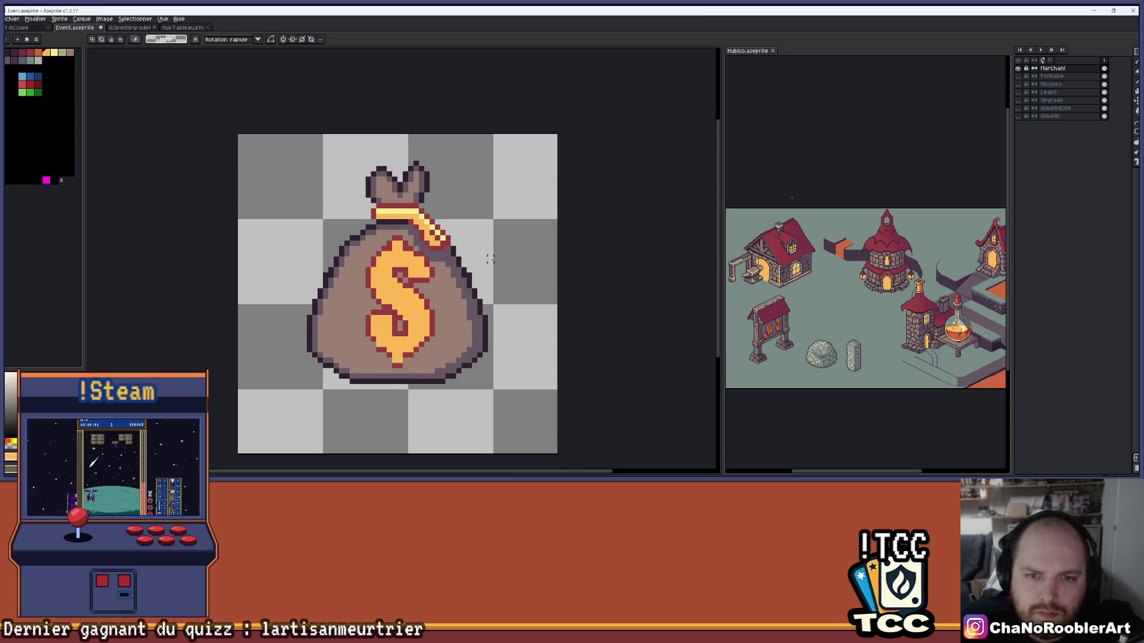
{"action": "scroll", "coordinate": [491, 261], "scroll_direction": "up", "scroll_amount": 1}
{"action": "mouse_move", "coordinate": [536, 279]}
{"action": "left_mouse_down"}
{"action": "mouse_move", "coordinate": [370, 255]}
{"action": "mouse_move", "coordinate": [251, 146]}
{"action": "mouse_move", "coordinate": [141, 125]}
{"action": "left_mouse_up"}
{"action": "left_click", "coordinate": [141, 125]}
{"action": "left_click_drag", "start_coordinate": [583, 270], "coordinate": [176, 169]}
{"action": "left_click", "coordinate": [560, 242]}
{"action": "mouse_move", "coordinate": [575, 271]}
{"action": "left_mouse_down"}
{"action": "mouse_move", "coordinate": [430, 255]}
{"action": "mouse_move", "coordinate": [171, 138]}
{"action": "mouse_move", "coordinate": [109, 76]}
{"action": "left_mouse_up"}
{"action": "left_click_drag", "start_coordinate": [332, 179], "coordinate": [332, 187]}
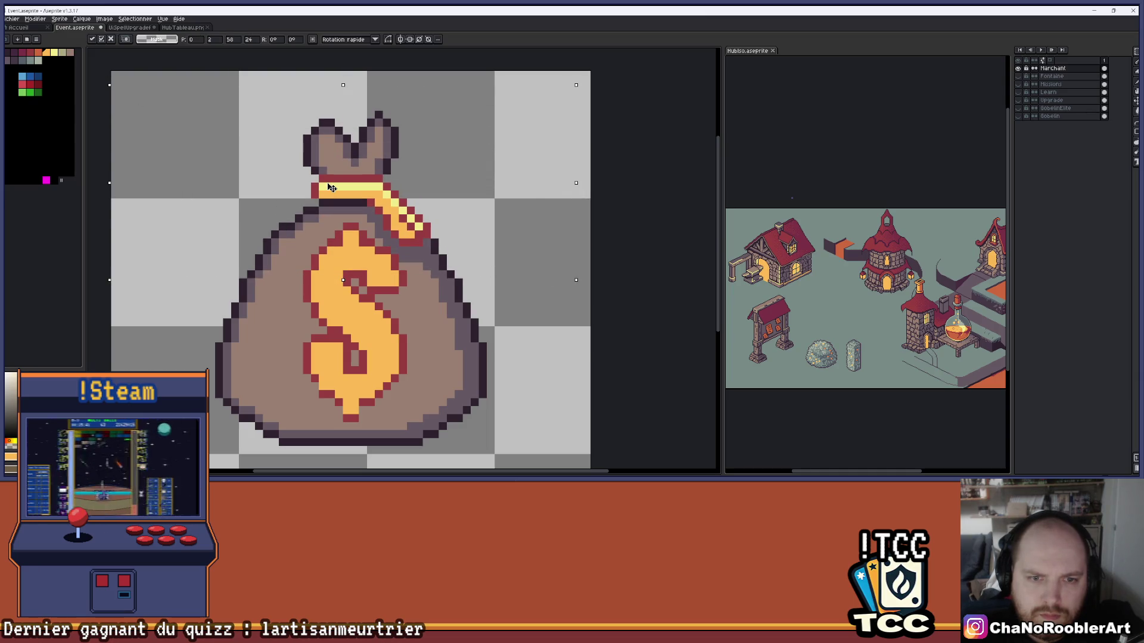
{"action": "key", "text": "ctrl+d"}
Shift the bag's right side into place with small selection moves
{"action": "scroll", "coordinate": [432, 176], "scroll_direction": "down", "scroll_amount": 3}
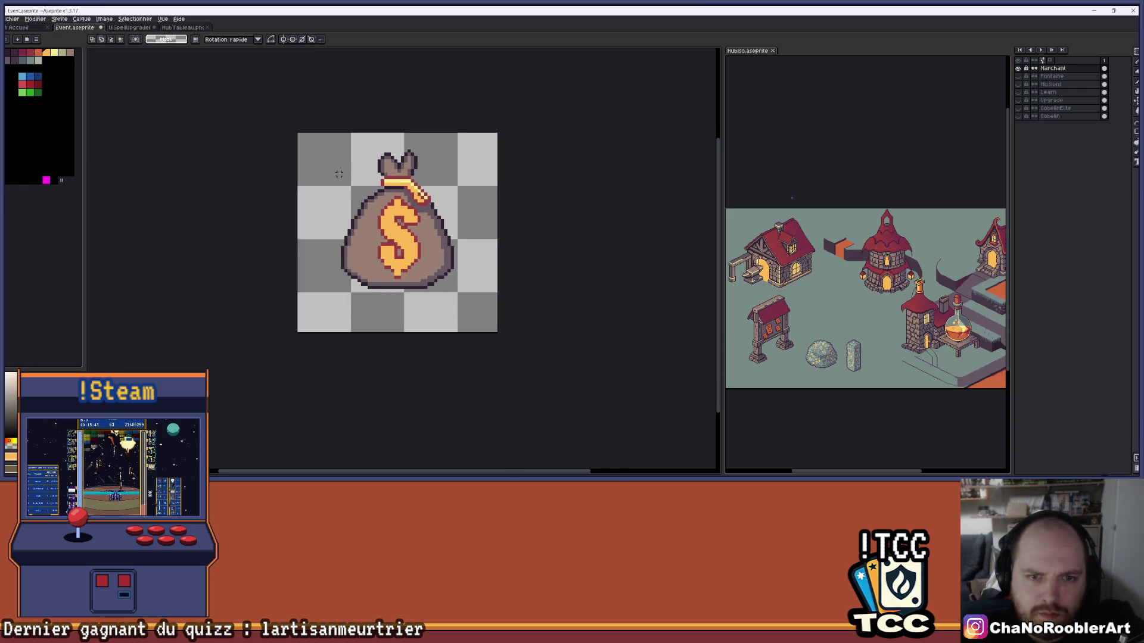
{"action": "scroll", "coordinate": [338, 174], "scroll_direction": "up", "scroll_amount": 2}
{"action": "scroll", "coordinate": [317, 171], "scroll_direction": "right", "scroll_amount": 1}
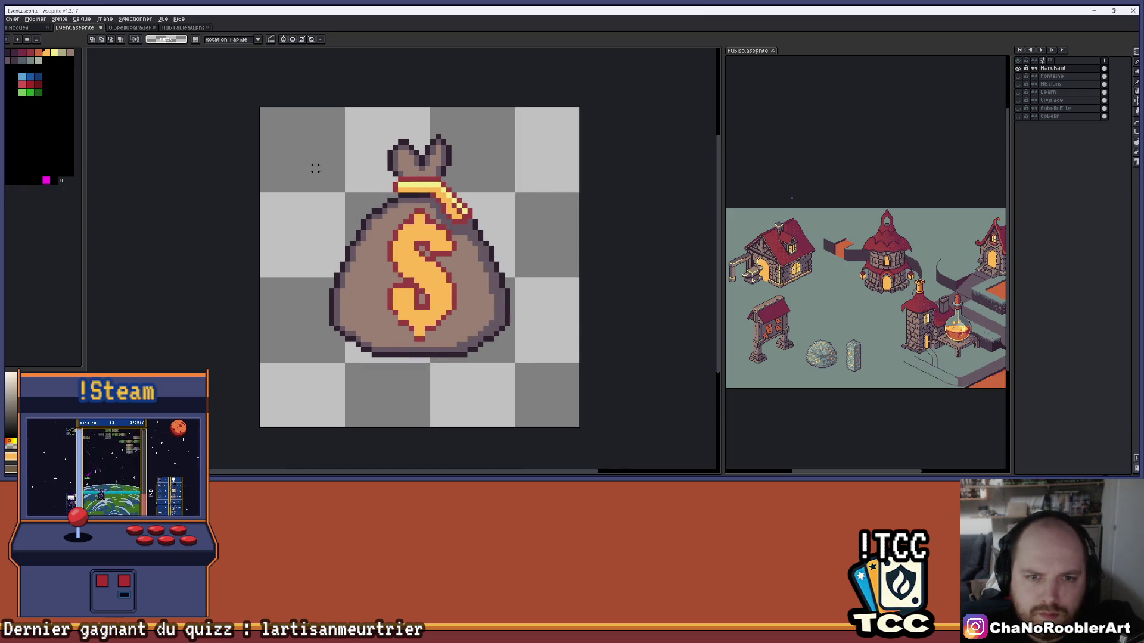
{"action": "mouse_move", "coordinate": [263, 148]}
{"action": "left_mouse_down"}
{"action": "mouse_move", "coordinate": [314, 403]}
{"action": "mouse_move", "coordinate": [389, 429]}
{"action": "left_mouse_up"}
{"action": "left_click_drag", "start_coordinate": [288, 267], "coordinate": [292, 272]}
{"action": "left_click", "coordinate": [550, 230]}
{"action": "mouse_move", "coordinate": [560, 174]}
{"action": "left_mouse_down"}
{"action": "mouse_move", "coordinate": [496, 360]}
{"action": "mouse_move", "coordinate": [460, 380]}
{"action": "left_mouse_up"}
{"action": "left_click_drag", "start_coordinate": [520, 338], "coordinate": [516, 334]}
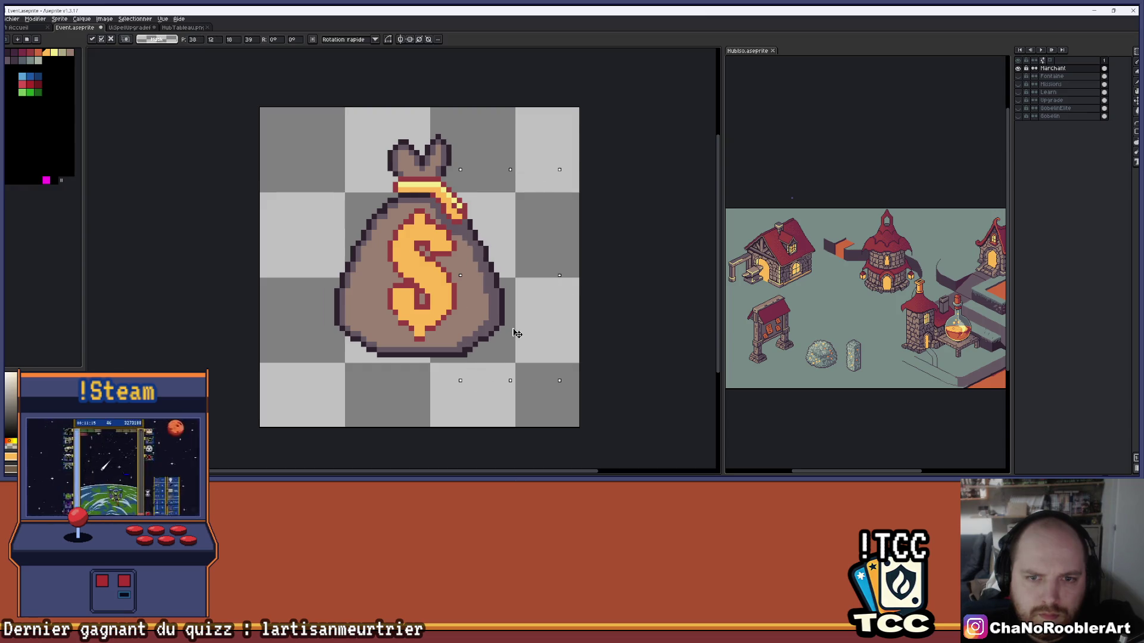
{"action": "key", "text": "ctrl+d"}
Switch to the Move tool and centre the zoomed view on the bag's lower left
{"action": "scroll", "coordinate": [513, 298], "scroll_direction": "down", "scroll_amount": 2}
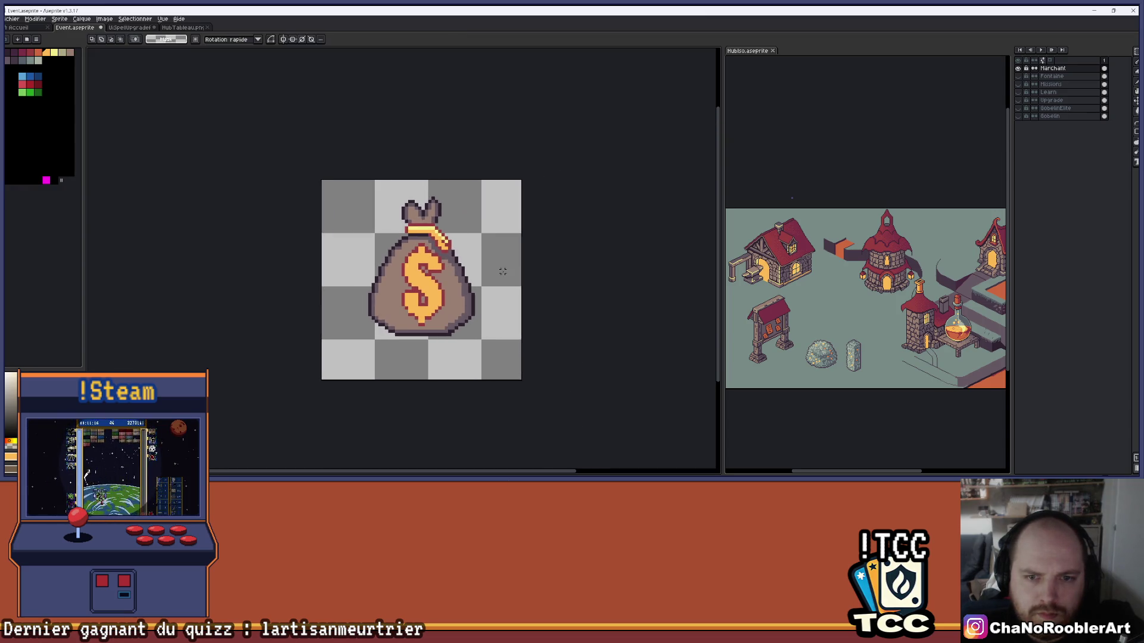
{"action": "scroll", "coordinate": [503, 268], "scroll_direction": "up", "scroll_amount": 2}
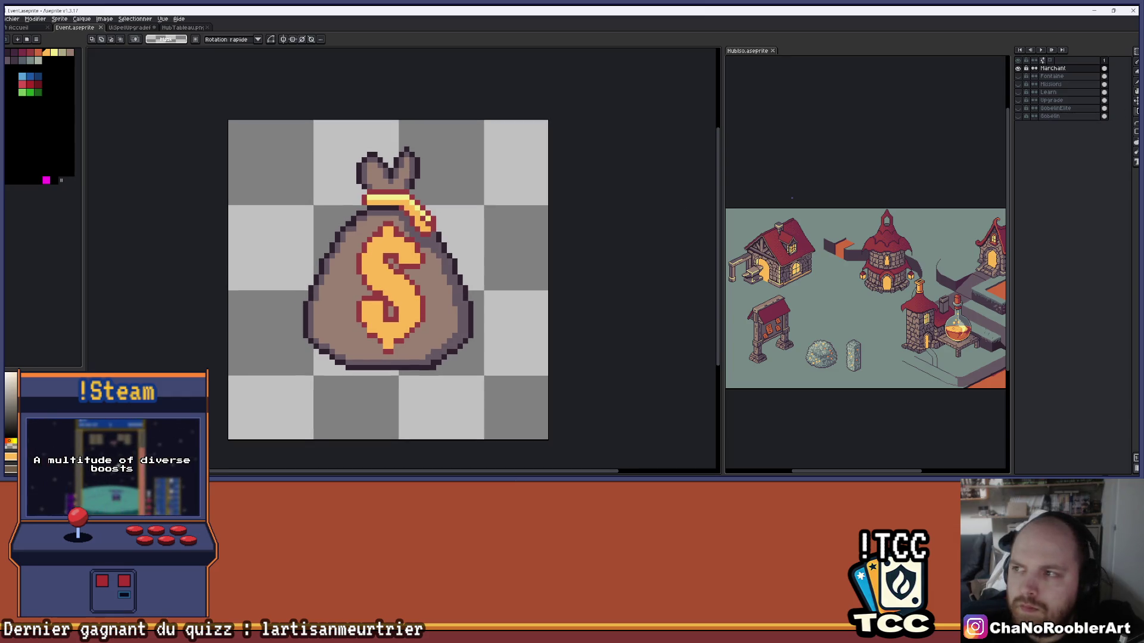
{"action": "left_click", "coordinate": [1137, 103]}
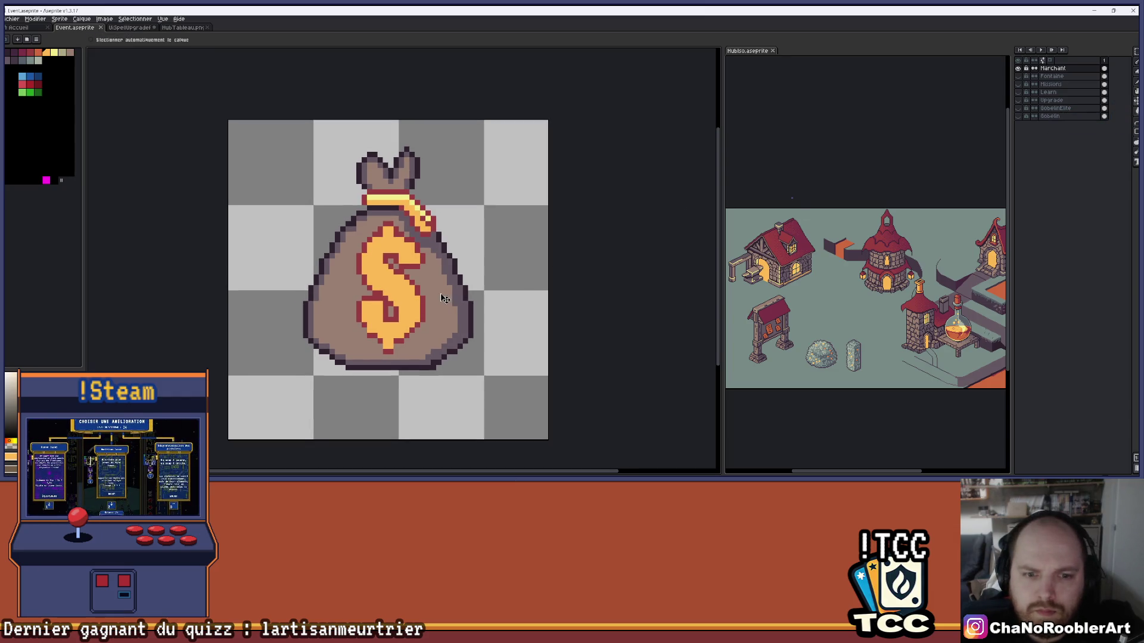
{"action": "scroll", "coordinate": [453, 295], "scroll_direction": "down", "scroll_amount": 2}
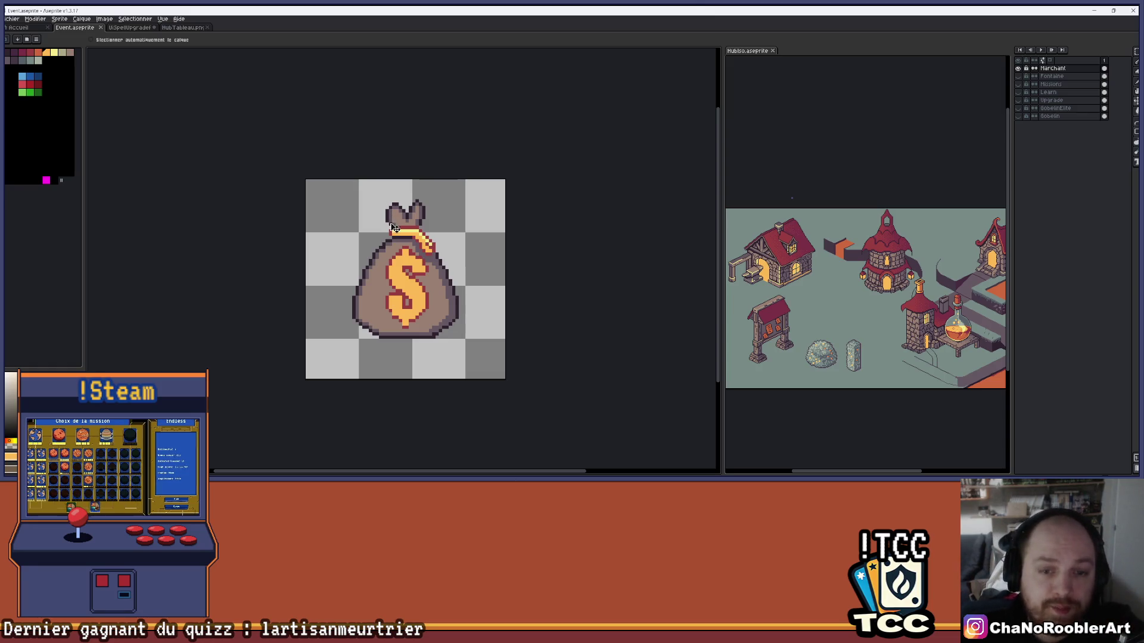
{"action": "scroll", "coordinate": [461, 277], "scroll_direction": "up", "scroll_amount": 5}
{"action": "scroll", "coordinate": [454, 261], "scroll_direction": "down", "scroll_amount": 4}
{"action": "scroll", "coordinate": [454, 261], "scroll_direction": "up", "scroll_amount": 1}
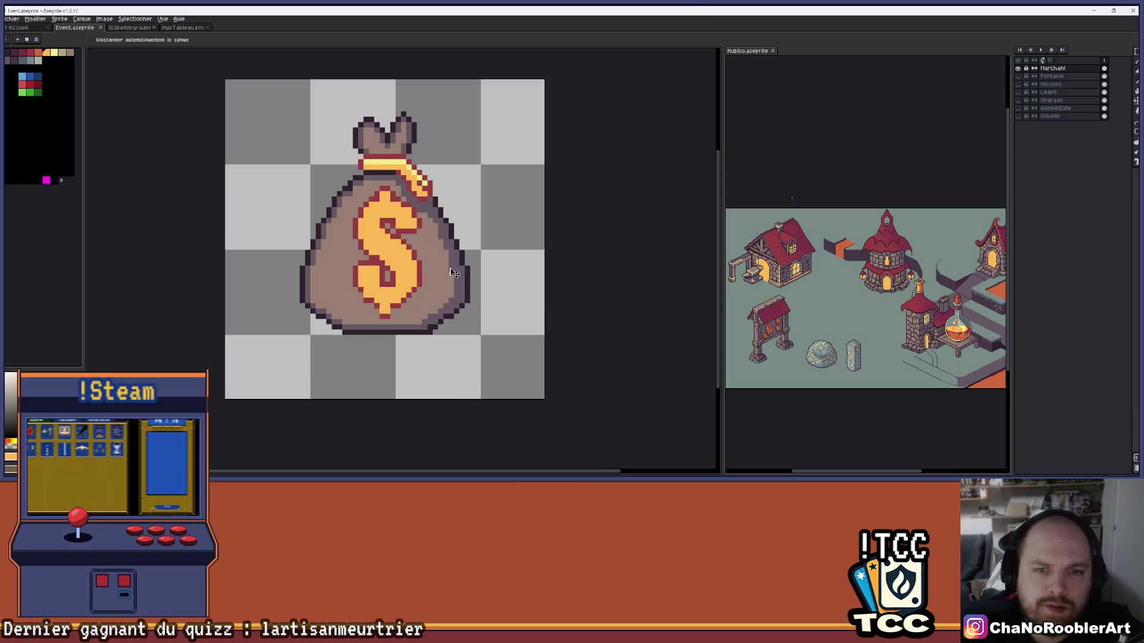
{"action": "left_click_drag", "start_coordinate": [494, 214], "coordinate": [498, 242]}
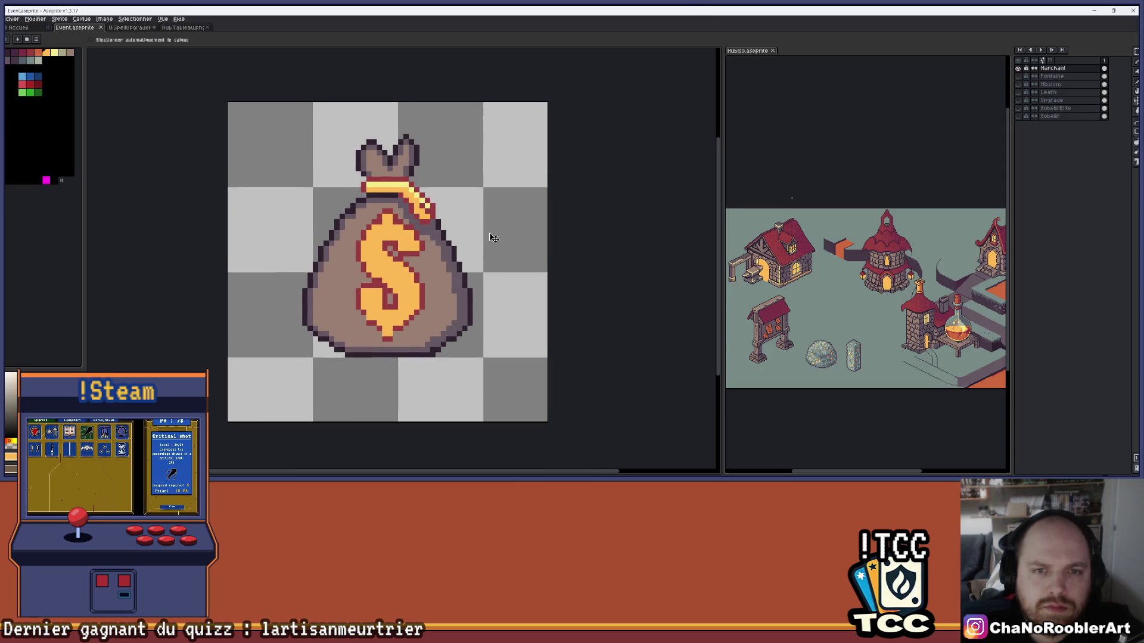
{"action": "scroll", "coordinate": [494, 239], "scroll_direction": "up", "scroll_amount": 2}
{"action": "scroll", "coordinate": [417, 155], "scroll_direction": "down", "scroll_amount": 6}
{"action": "scroll", "coordinate": [462, 187], "scroll_direction": "up", "scroll_amount": 1}
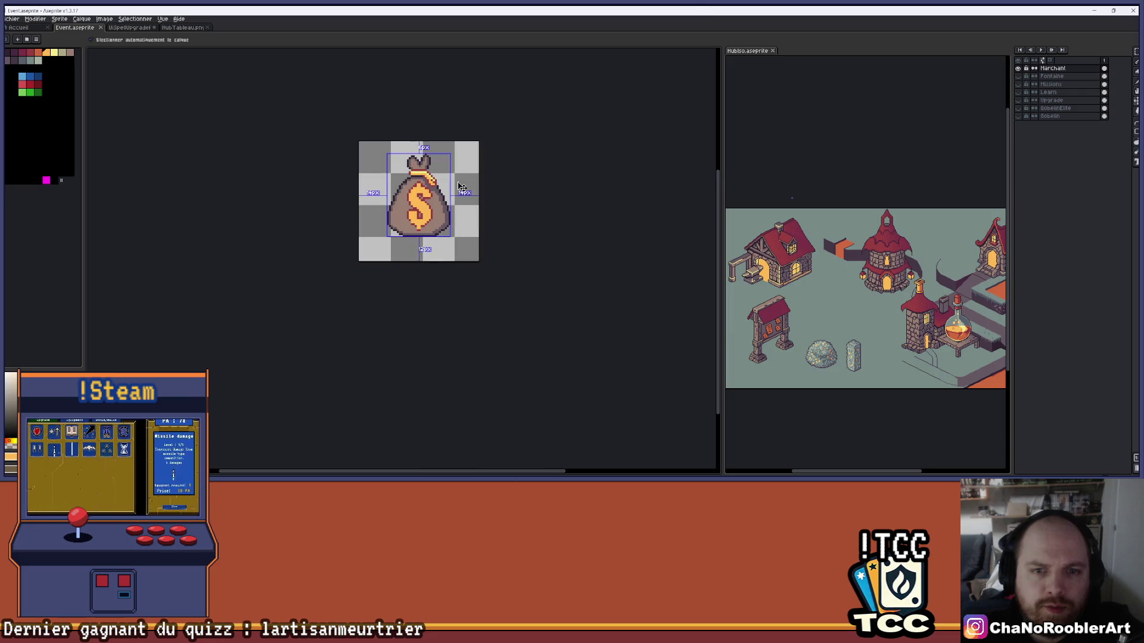
{"action": "scroll", "coordinate": [462, 186], "scroll_direction": "up", "scroll_amount": 3}
{"action": "mouse_move", "coordinate": [417, 203]}
{"action": "left_mouse_down"}
{"action": "mouse_move", "coordinate": [377, 215]}
{"action": "mouse_move", "coordinate": [315, 320]}
{"action": "left_mouse_up"}
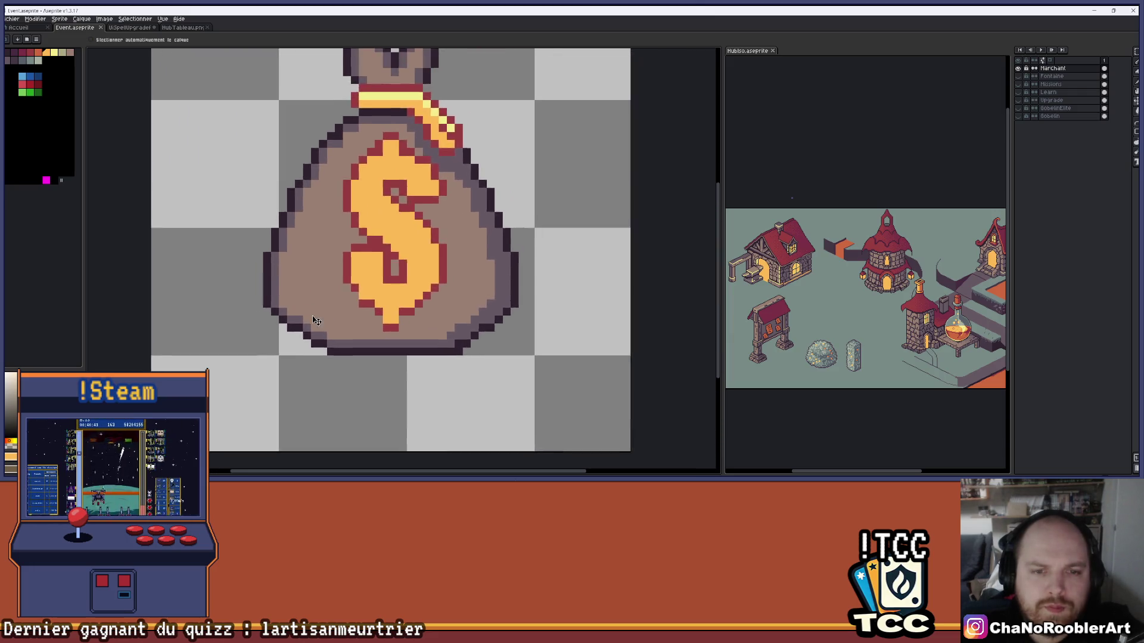
{"action": "scroll", "coordinate": [318, 327], "scroll_direction": "down", "scroll_amount": 2}
{"action": "scroll", "coordinate": [393, 337], "scroll_direction": "up", "scroll_amount": 3}
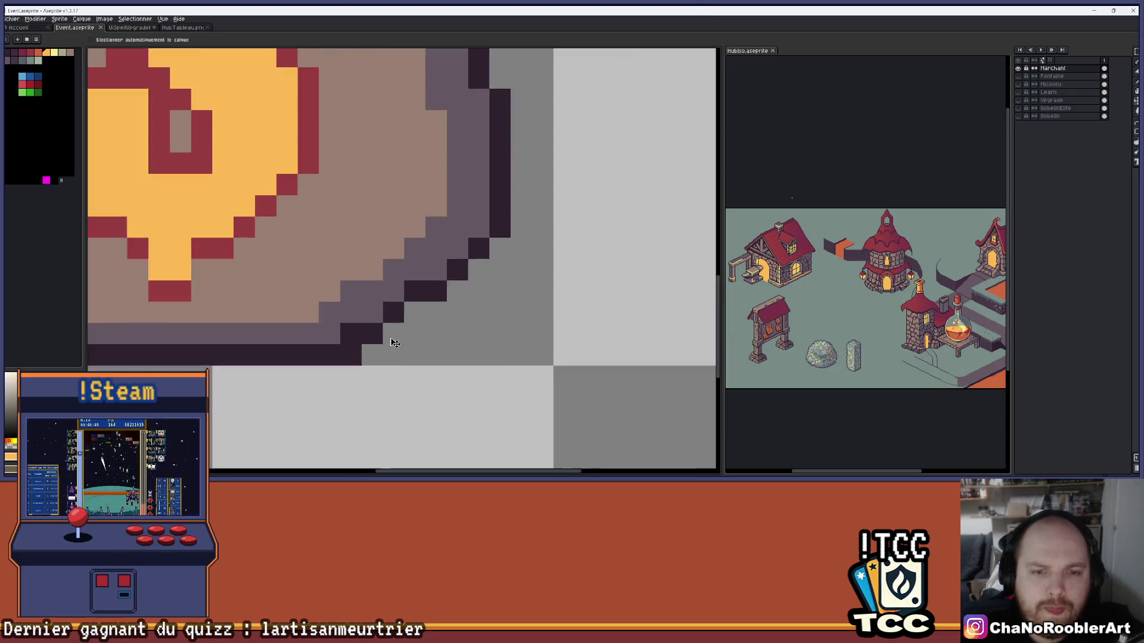
{"action": "scroll", "coordinate": [390, 336], "scroll_direction": "up", "scroll_amount": 1}
Touch up the bag's right-edge outline with brown pixels using the pencil
{"action": "key", "text": "b"}
{"action": "scroll", "coordinate": [335, 320], "scroll_direction": "down", "scroll_amount": 2}
{"action": "left_click_drag", "start_coordinate": [335, 320], "coordinate": [421, 316]}
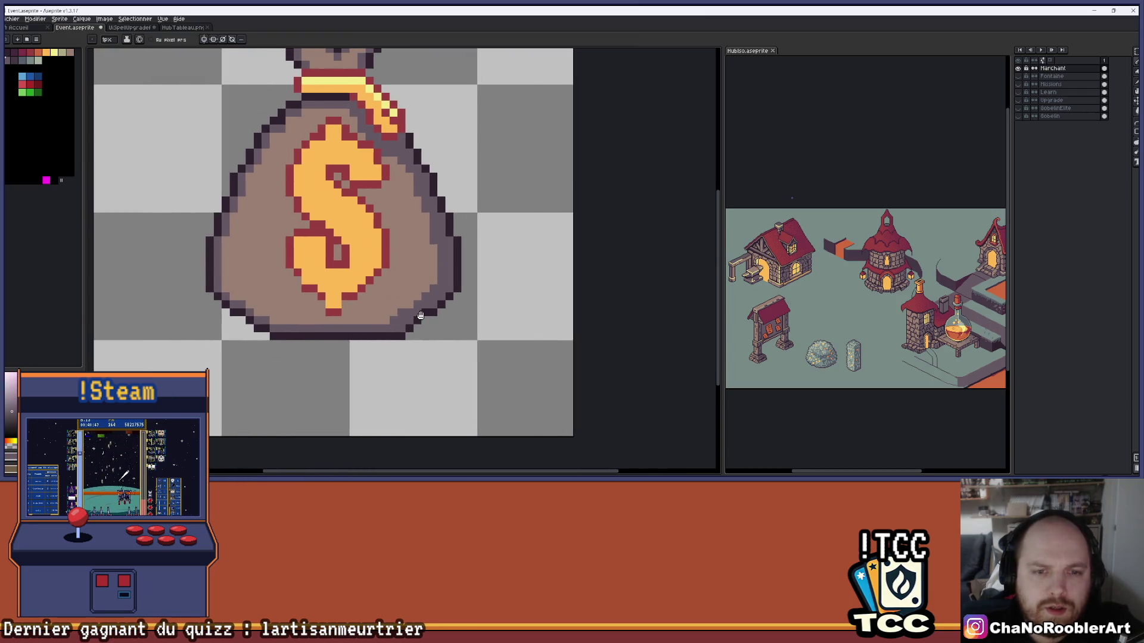
{"action": "scroll", "coordinate": [388, 244], "scroll_direction": "down", "scroll_amount": 2}
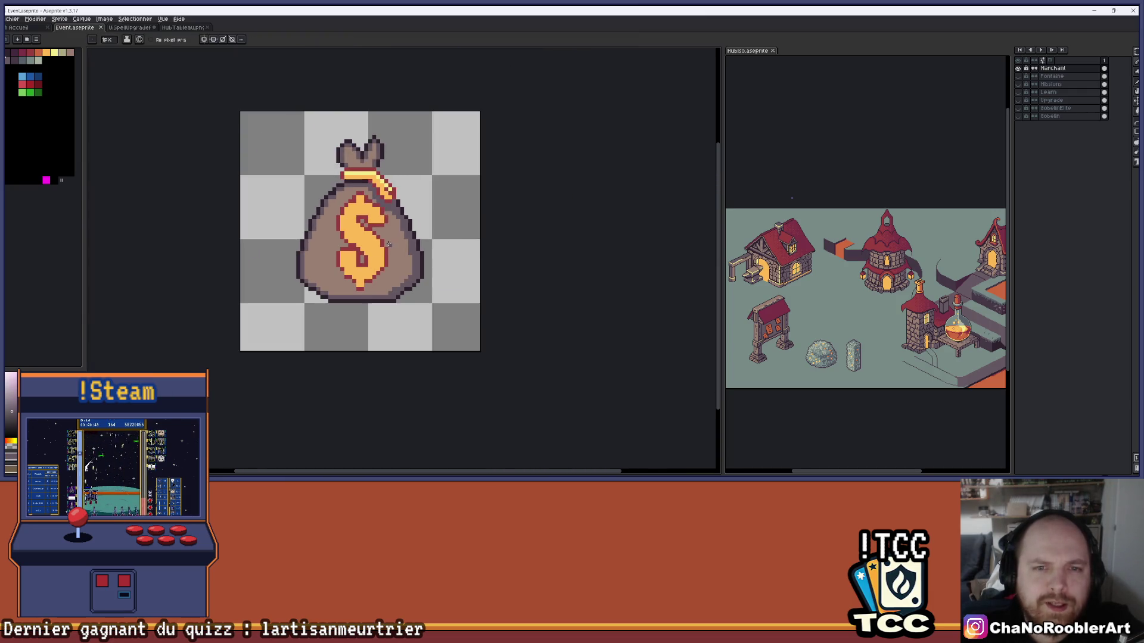
{"action": "scroll", "coordinate": [393, 192], "scroll_direction": "up", "scroll_amount": 4}
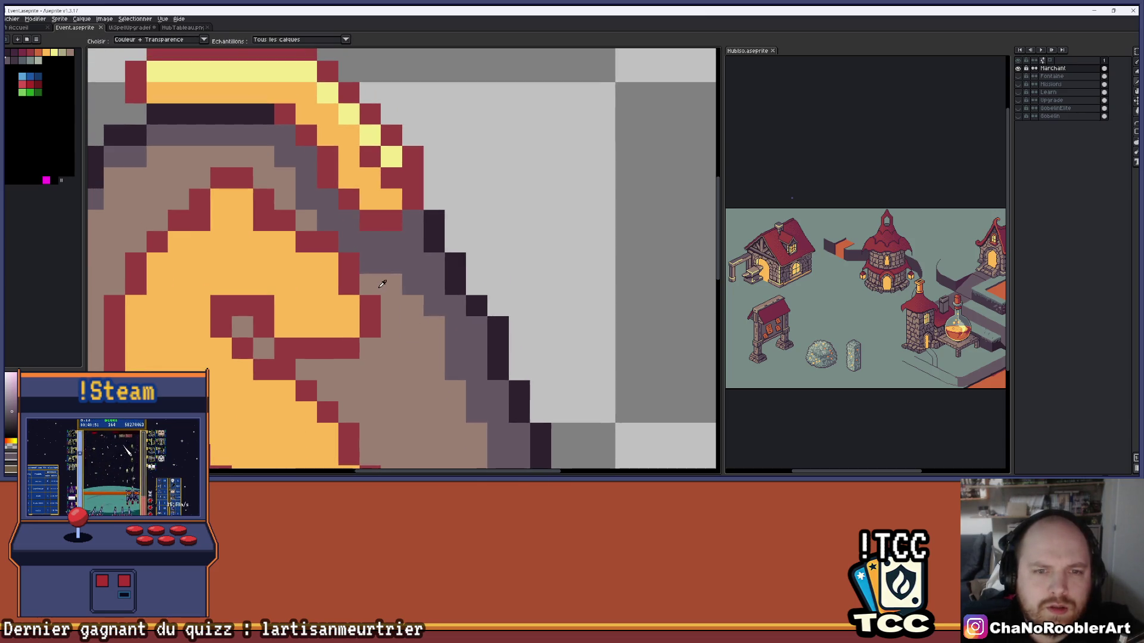
{"action": "scroll", "coordinate": [372, 272], "scroll_direction": "down", "scroll_amount": 2}
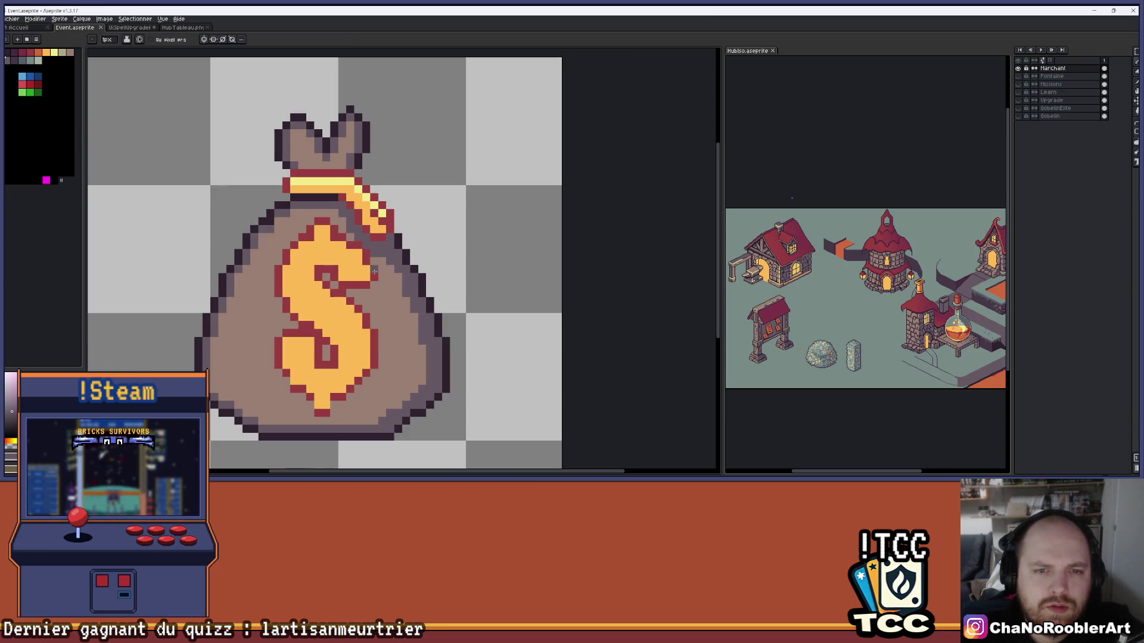
{"action": "scroll", "coordinate": [363, 200], "scroll_direction": "up", "scroll_amount": 2}
{"action": "scroll", "coordinate": [363, 199], "scroll_direction": "down", "scroll_amount": 2}
{"action": "scroll", "coordinate": [357, 215], "scroll_direction": "up", "scroll_amount": 2}
{"action": "left_click_drag", "start_coordinate": [373, 233], "coordinate": [356, 216]}
{"action": "scroll", "coordinate": [363, 226], "scroll_direction": "down", "scroll_amount": 3}
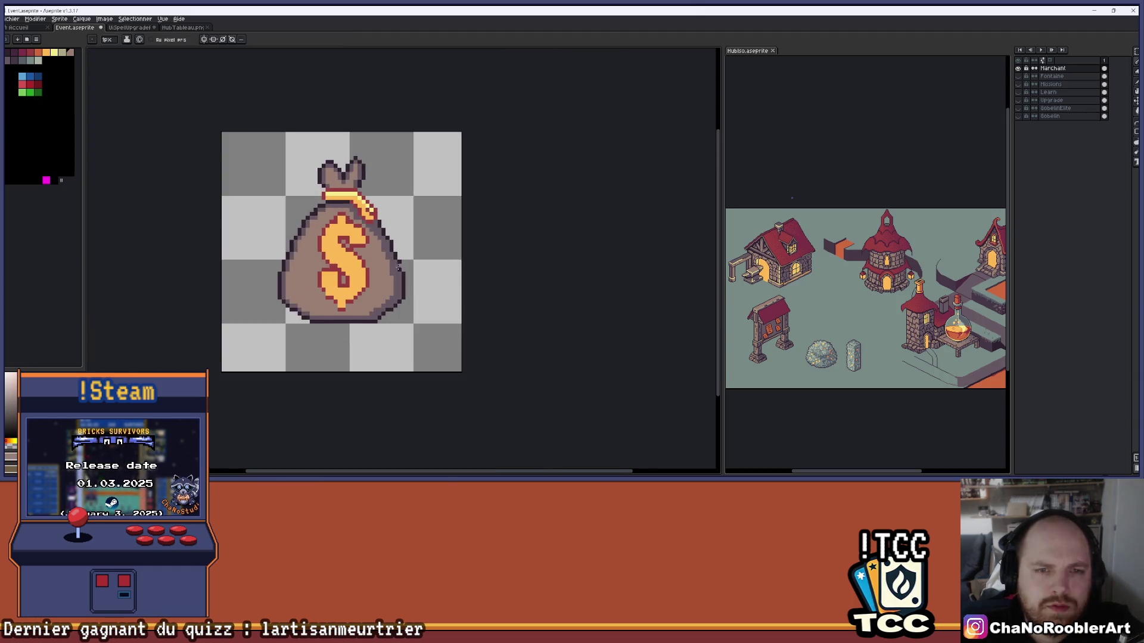
{"action": "key", "text": "ctrl+z"}
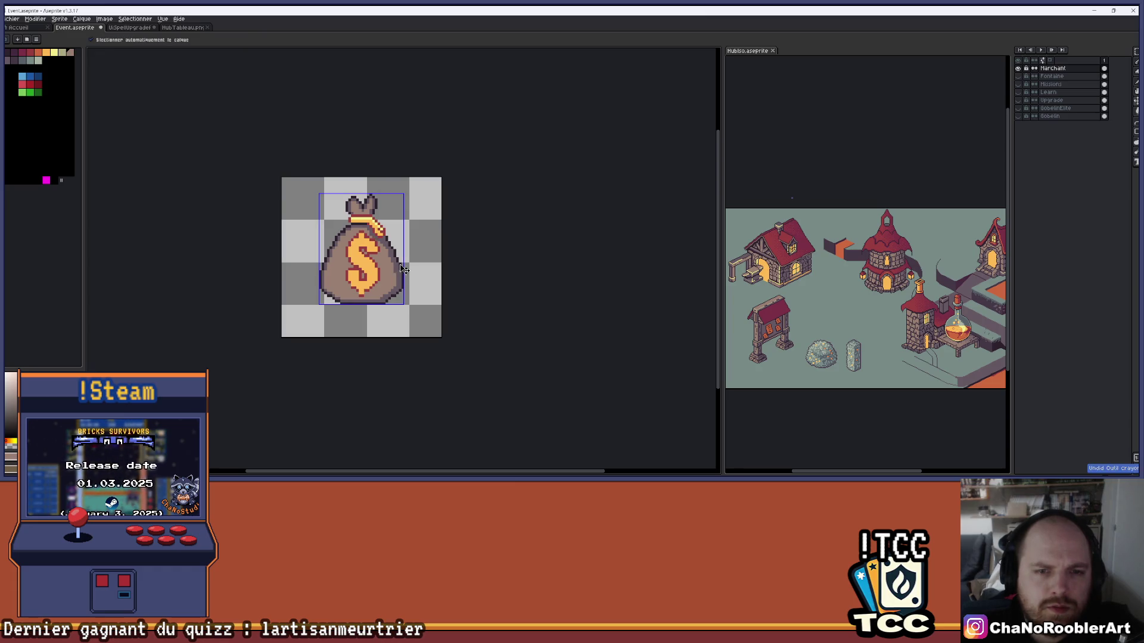
{"action": "key", "text": "b"}
{"action": "scroll", "coordinate": [391, 257], "scroll_direction": "up", "scroll_amount": 4}
{"action": "left_click", "coordinate": [295, 143]}
Zoom out to view the whole Event sprite with the finished money bag
{"action": "scroll", "coordinate": [332, 223], "scroll_direction": "down", "scroll_amount": 4}
{"action": "scroll", "coordinate": [363, 212], "scroll_direction": "up", "scroll_amount": 3}
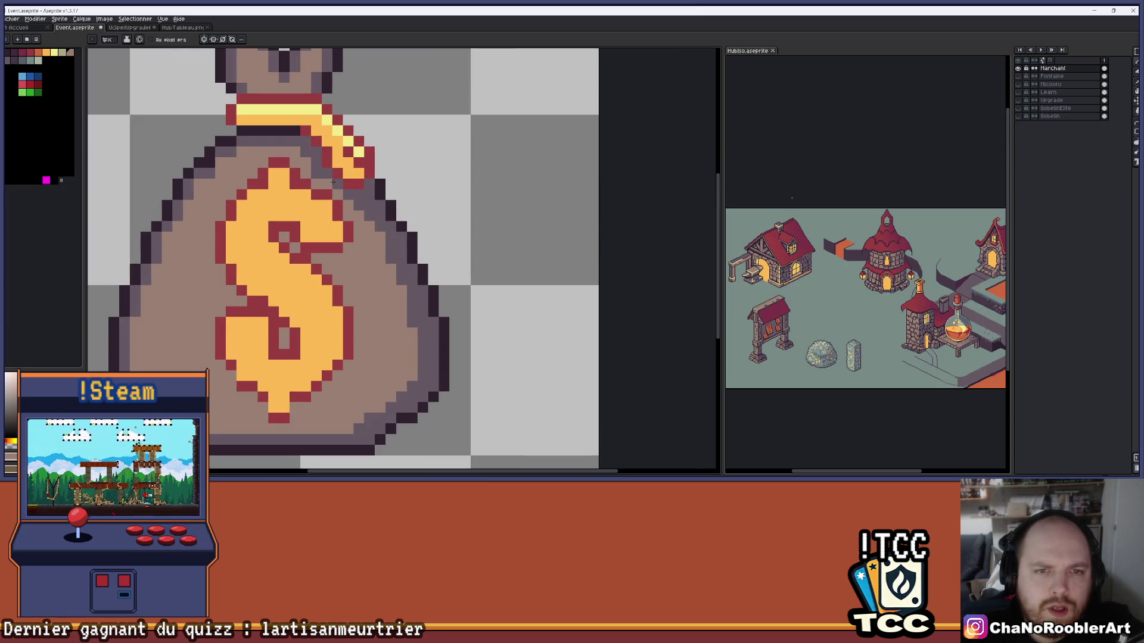
{"action": "scroll", "coordinate": [405, 202], "scroll_direction": "down", "scroll_amount": 3}
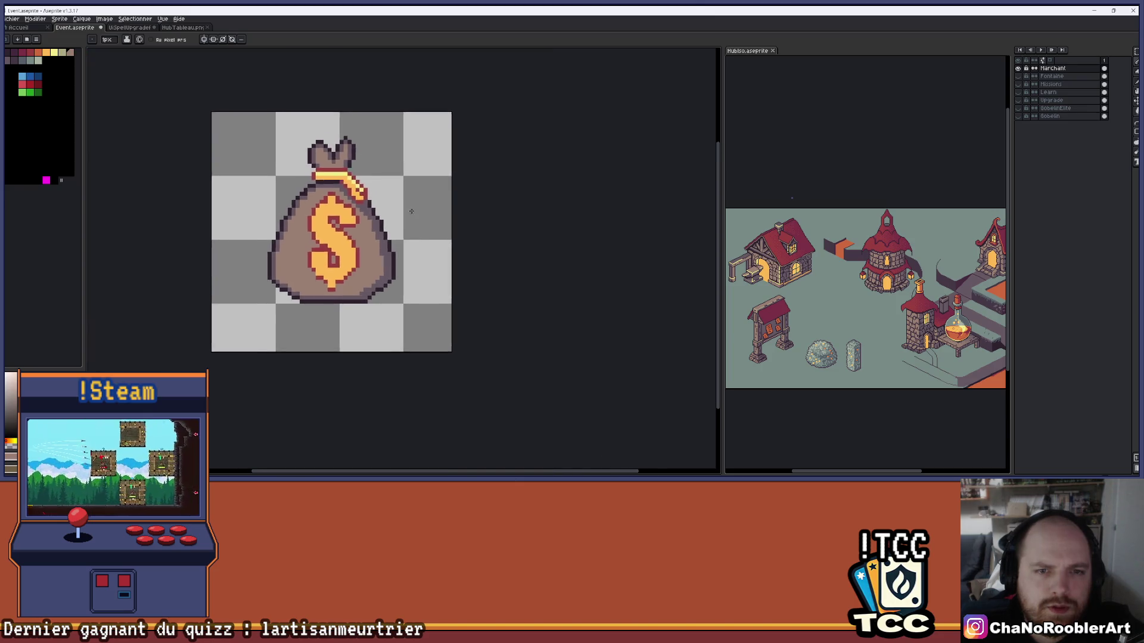
{"action": "scroll", "coordinate": [411, 211], "scroll_direction": "down", "scroll_amount": 3}
{"action": "scroll", "coordinate": [416, 217], "scroll_direction": "up", "scroll_amount": 2}
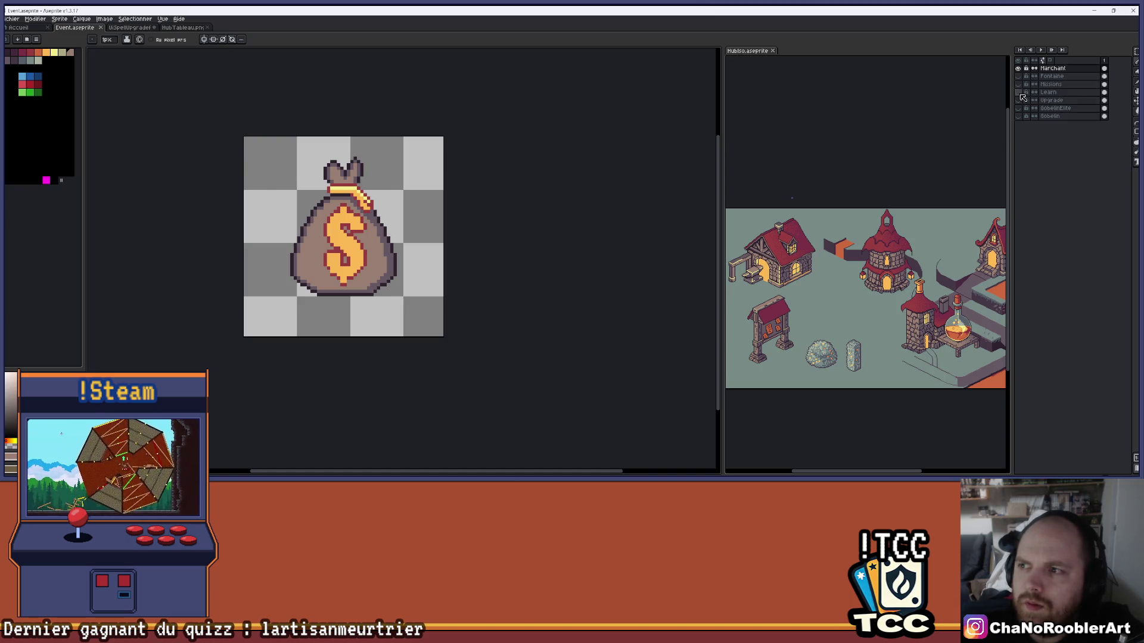
Make the frame layer behind the money bag visible
{"action": "left_click", "coordinate": [1020, 94]}
{"action": "left_click", "coordinate": [1019, 100]}
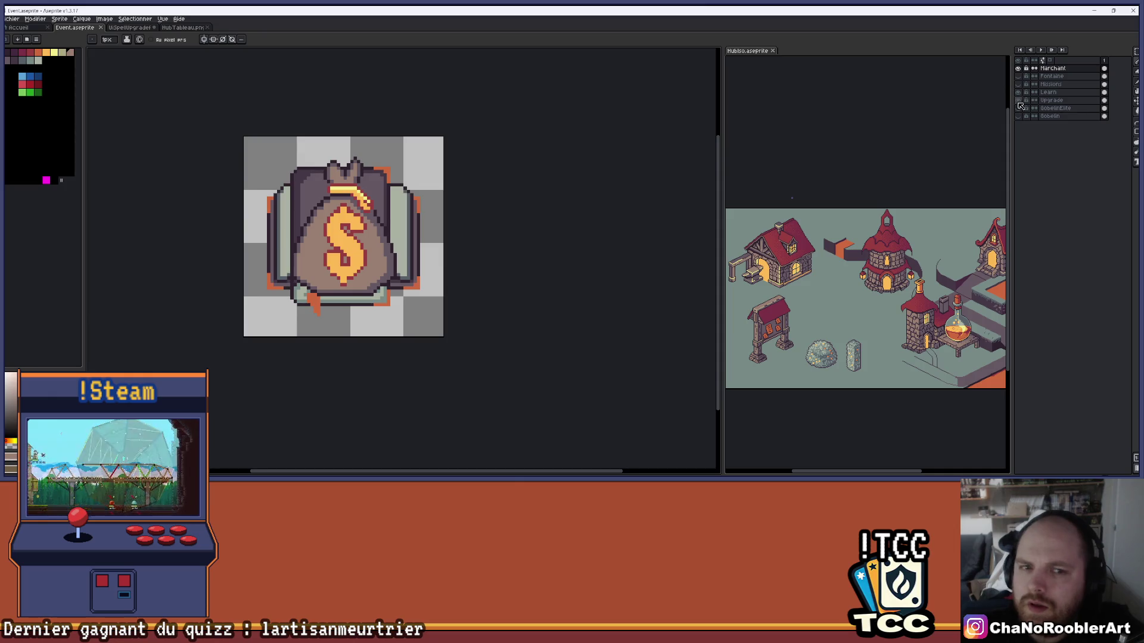
{"action": "scroll", "coordinate": [447, 152], "scroll_direction": "up", "scroll_amount": 1}
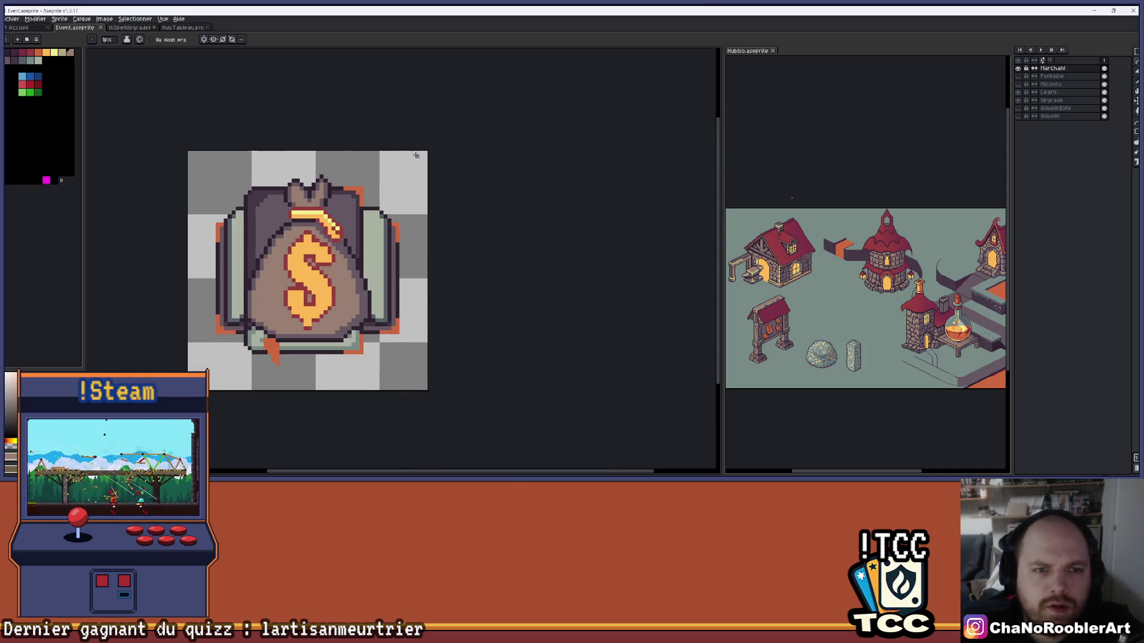
Export the Event layers as the Event.png sprite sheet via Exporter en feuille de Sprites
{"action": "left_click", "coordinate": [11, 18]}
{"action": "mouse_move", "coordinate": [15, 101]}
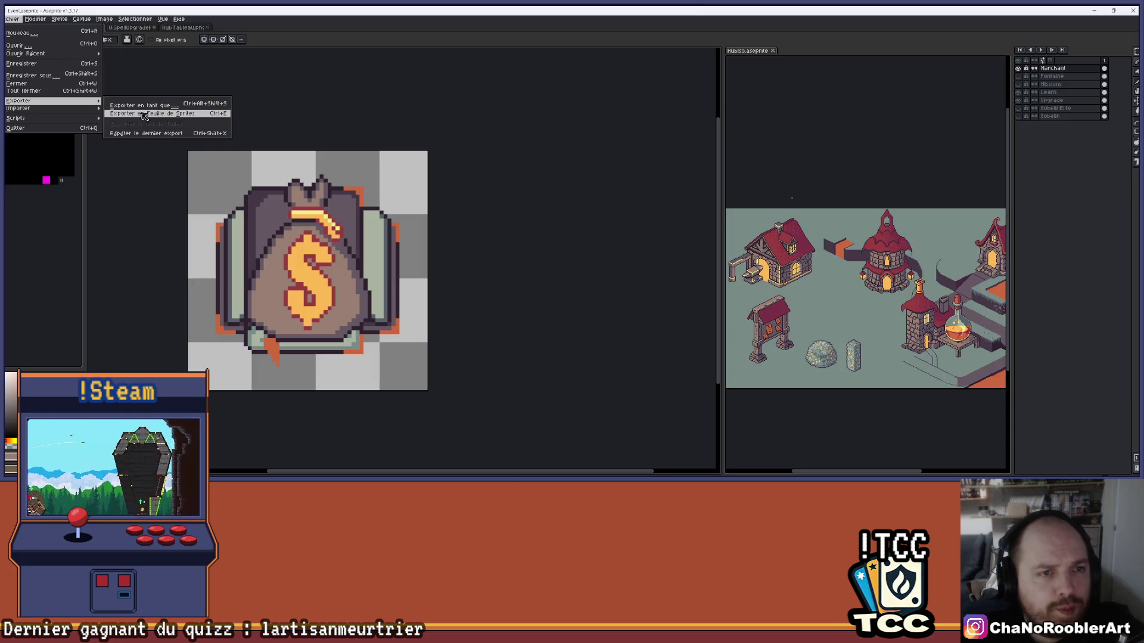
{"action": "left_click", "coordinate": [161, 113]}
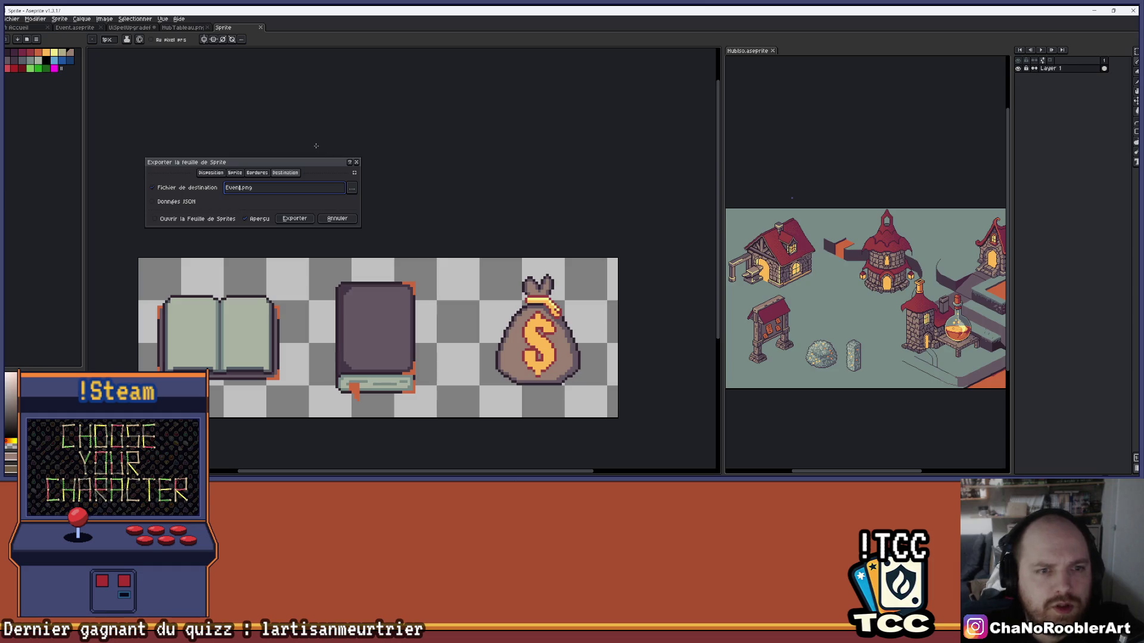
{"action": "key", "text": "Return"}
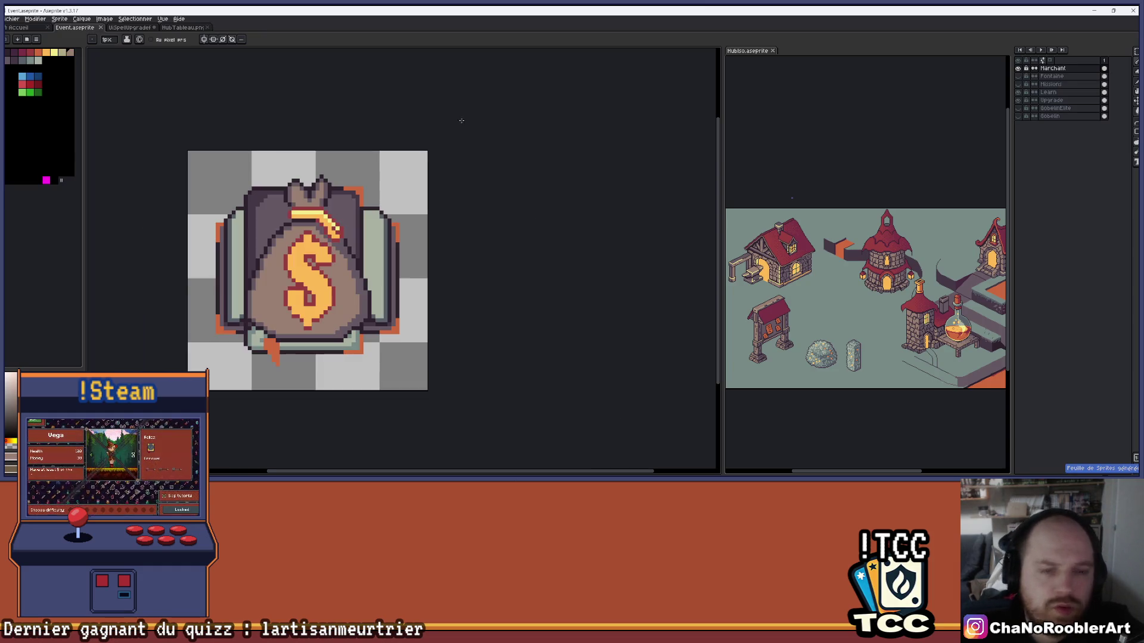
{"action": "left_click", "coordinate": [566, 471]}
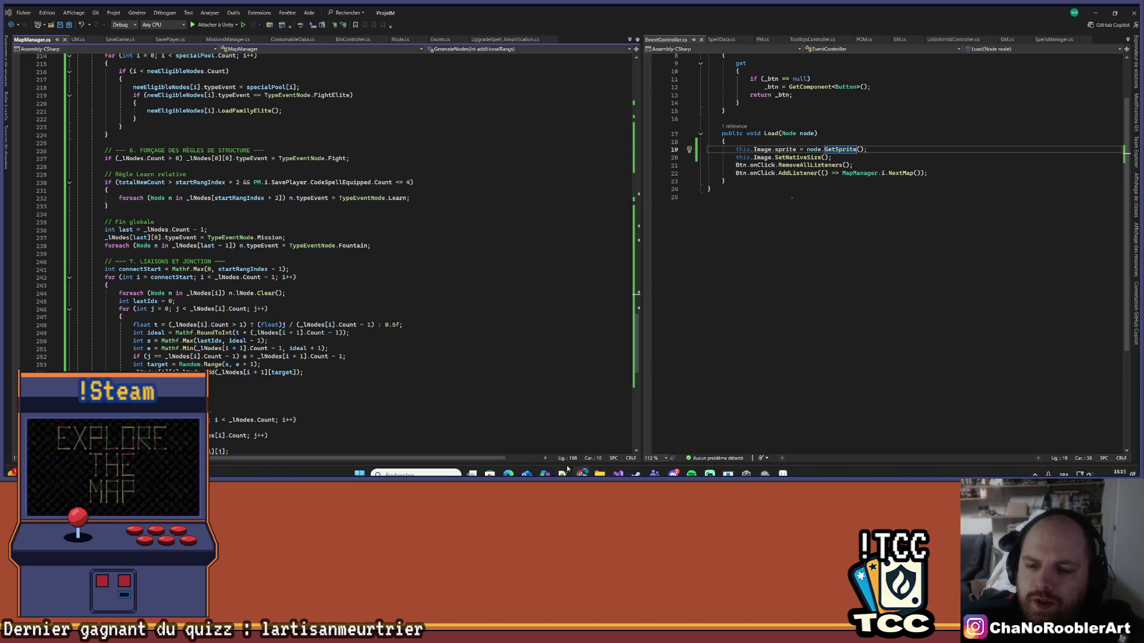
In Unity's Assets/Import/UI/Map folder, select the newly imported Event2 sprite sheet
{"action": "key", "text": "alt+Tab"}
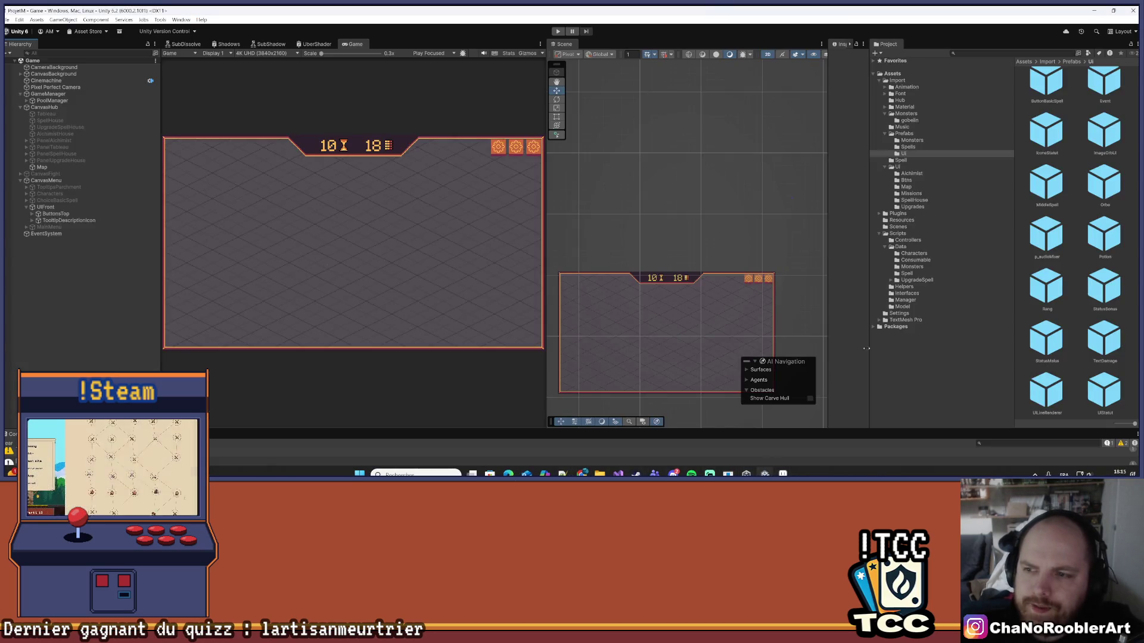
{"action": "left_click", "coordinate": [978, 81]}
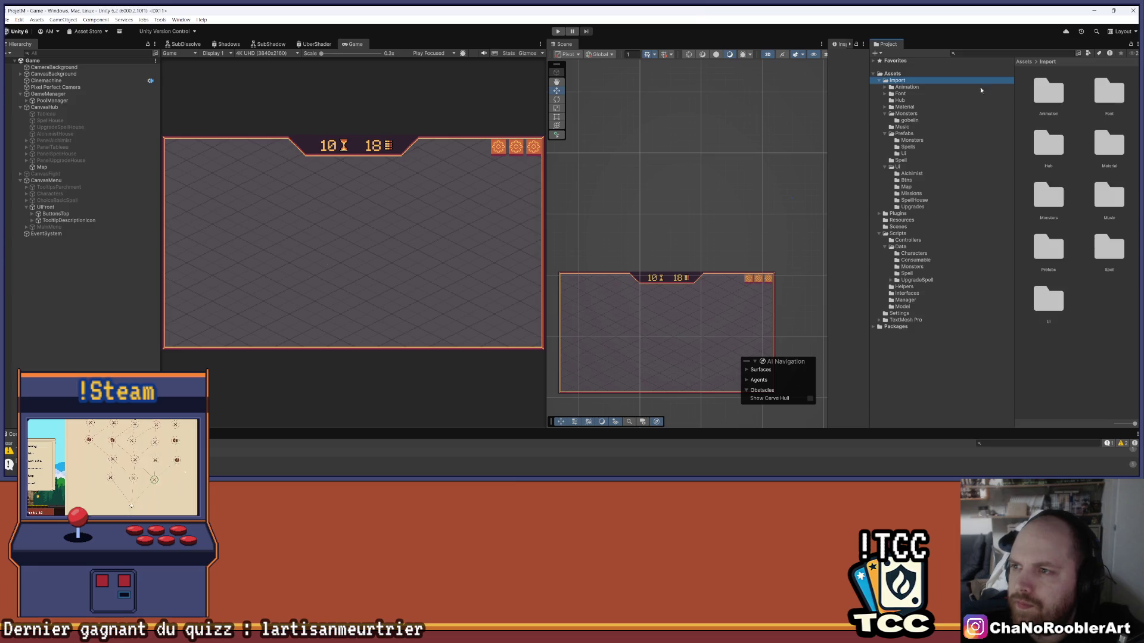
{"action": "double_click", "coordinate": [1063, 303]}
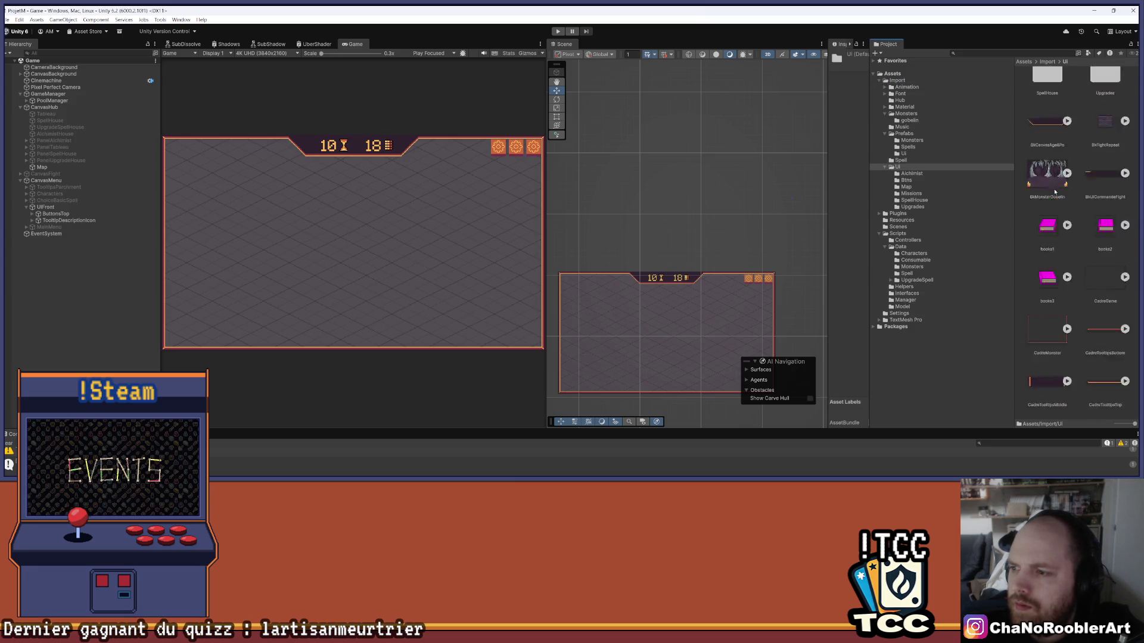
{"action": "double_click", "coordinate": [1049, 146]}
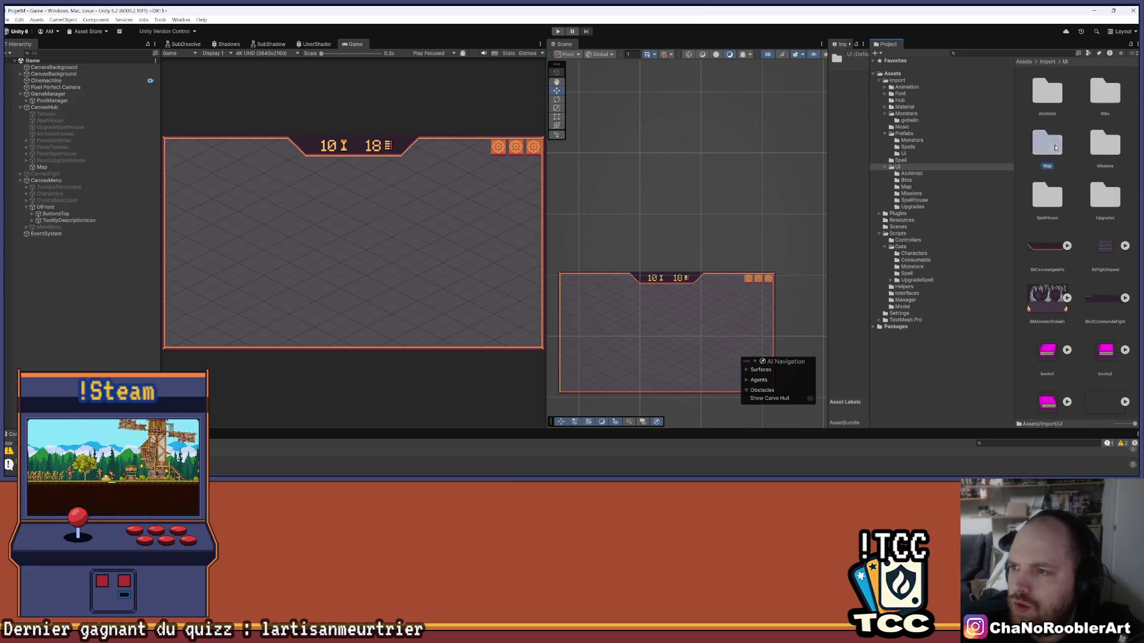
{"action": "left_click", "coordinate": [1068, 90]}
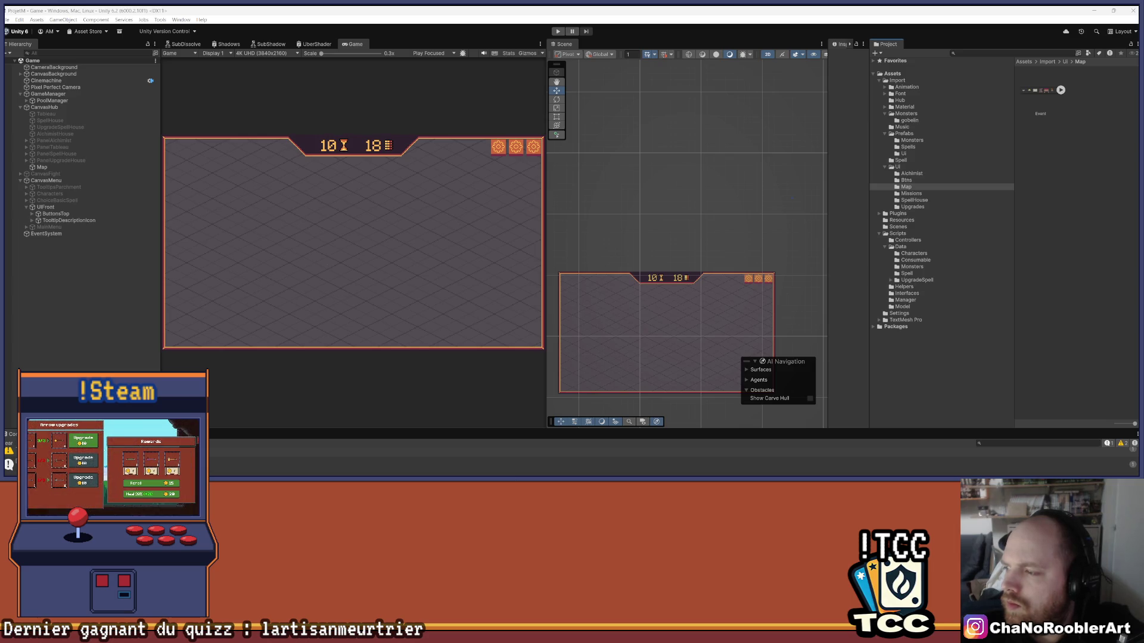
{"action": "left_click", "coordinate": [1088, 106]}
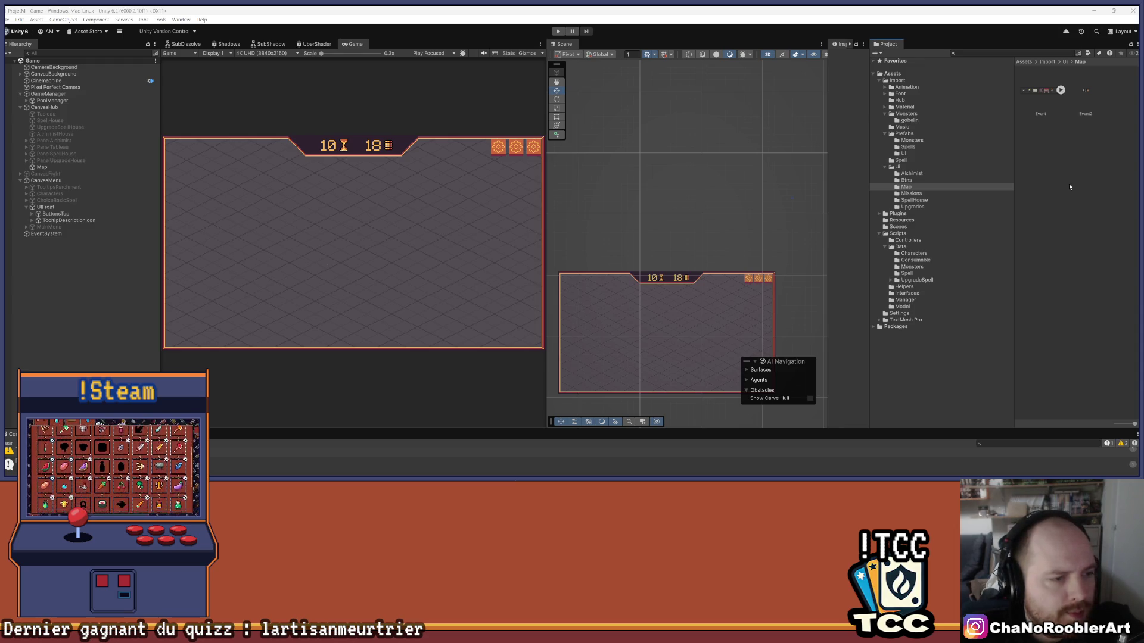
{"action": "left_click", "coordinate": [1088, 91]}
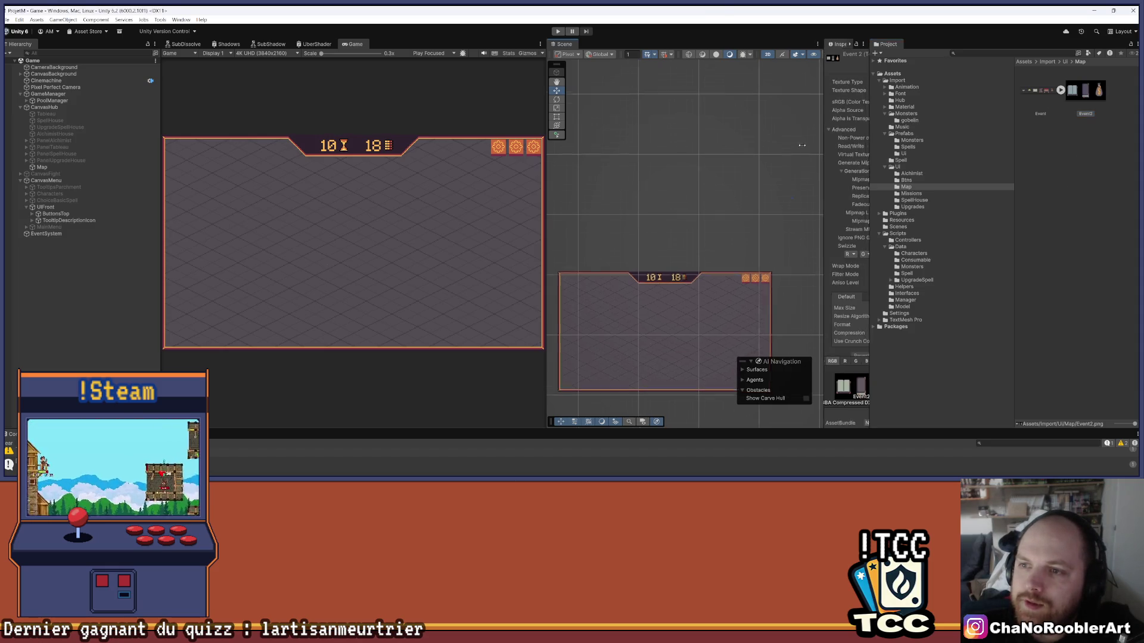
Make Event2 a Multiple-mode Sprite (2D and UI) texture with 16 pixels per unit
{"action": "left_click_drag", "start_coordinate": [826, 141], "coordinate": [728, 141]}
{"action": "left_click", "coordinate": [810, 81]}
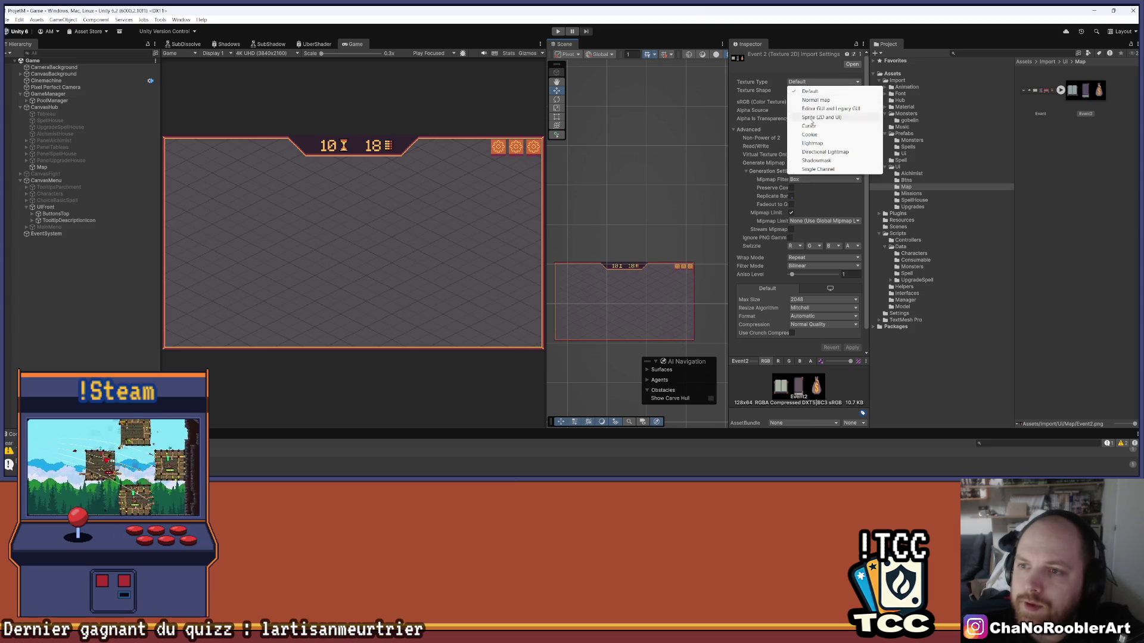
{"action": "left_click", "coordinate": [821, 117]}
{"action": "left_click", "coordinate": [797, 102]}
{"action": "left_click", "coordinate": [801, 112]}
{"action": "left_click", "coordinate": [854, 110]}
{"action": "type", "text": "16"}
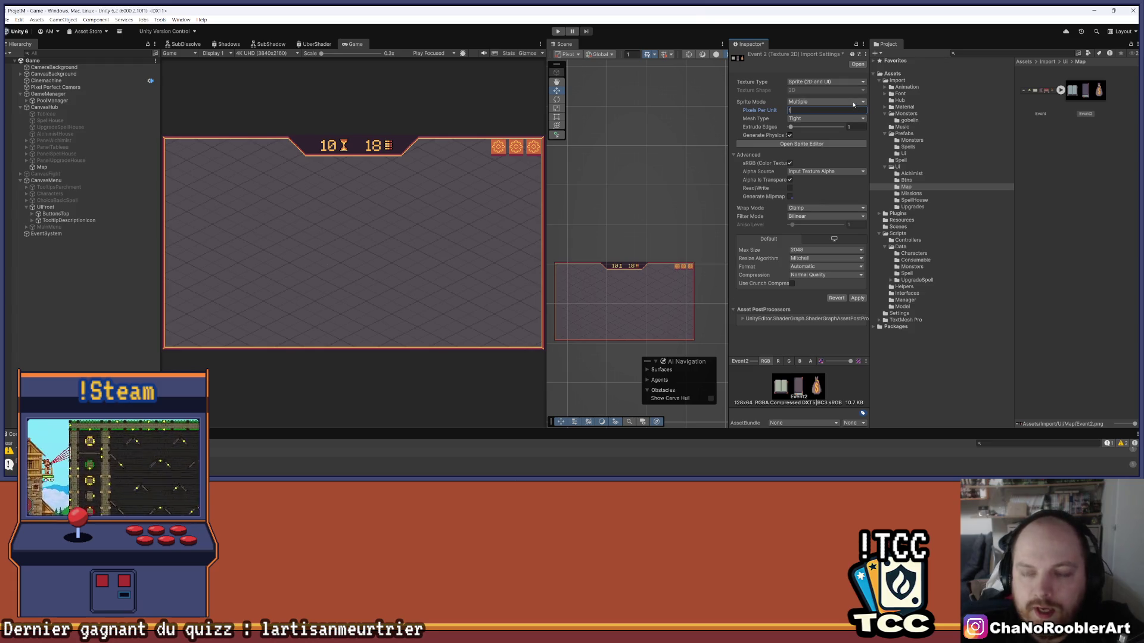
Use Point filtering, no compression and 4096 max size, apply, and open the Sprite Editor
{"action": "left_click", "coordinate": [802, 218]}
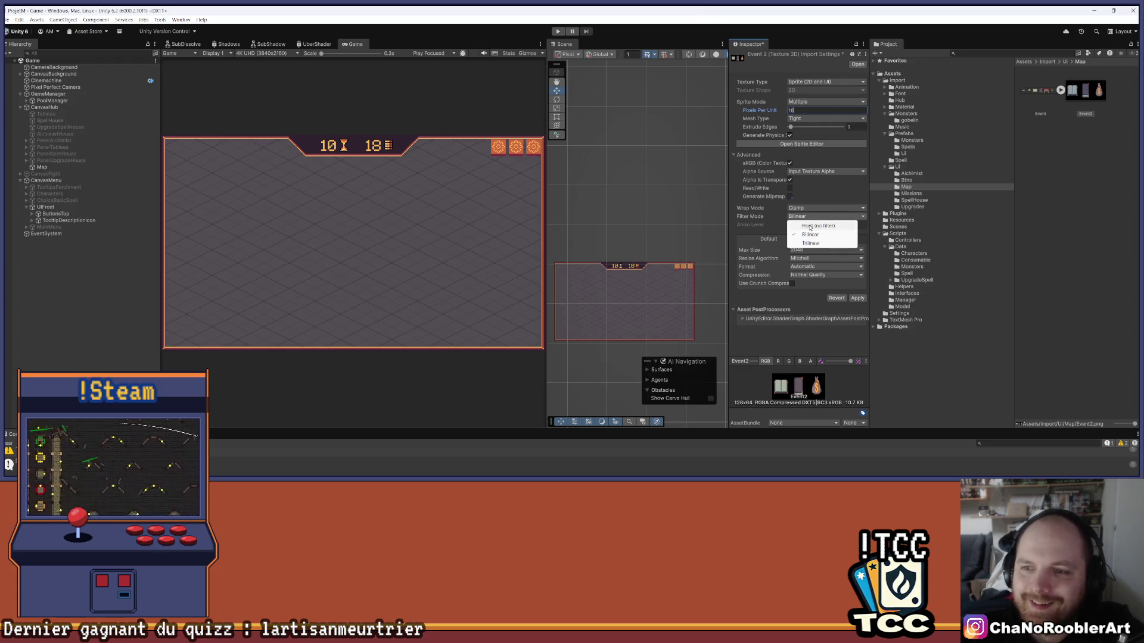
{"action": "left_click", "coordinate": [811, 226]}
{"action": "left_click", "coordinate": [825, 276]}
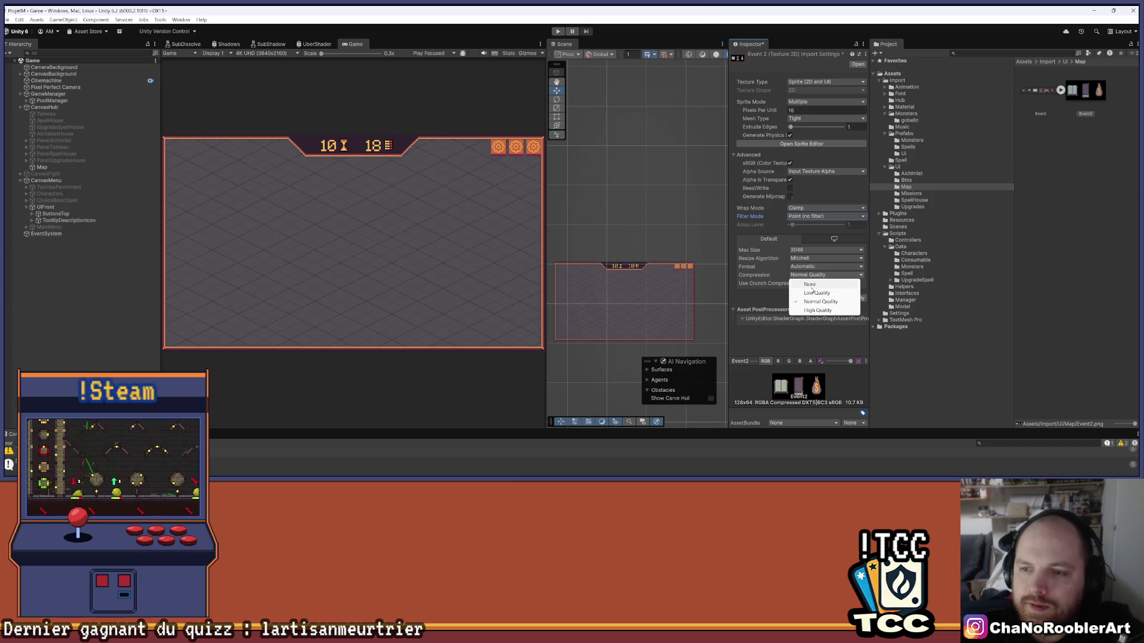
{"action": "left_click", "coordinate": [811, 287]}
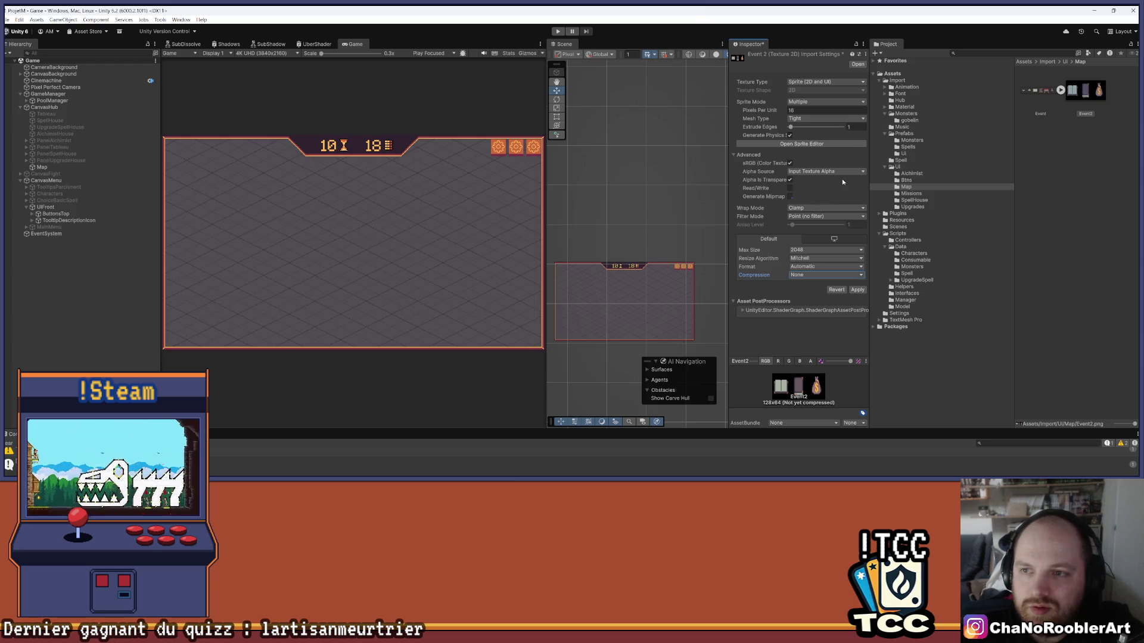
{"action": "left_click", "coordinate": [825, 250]}
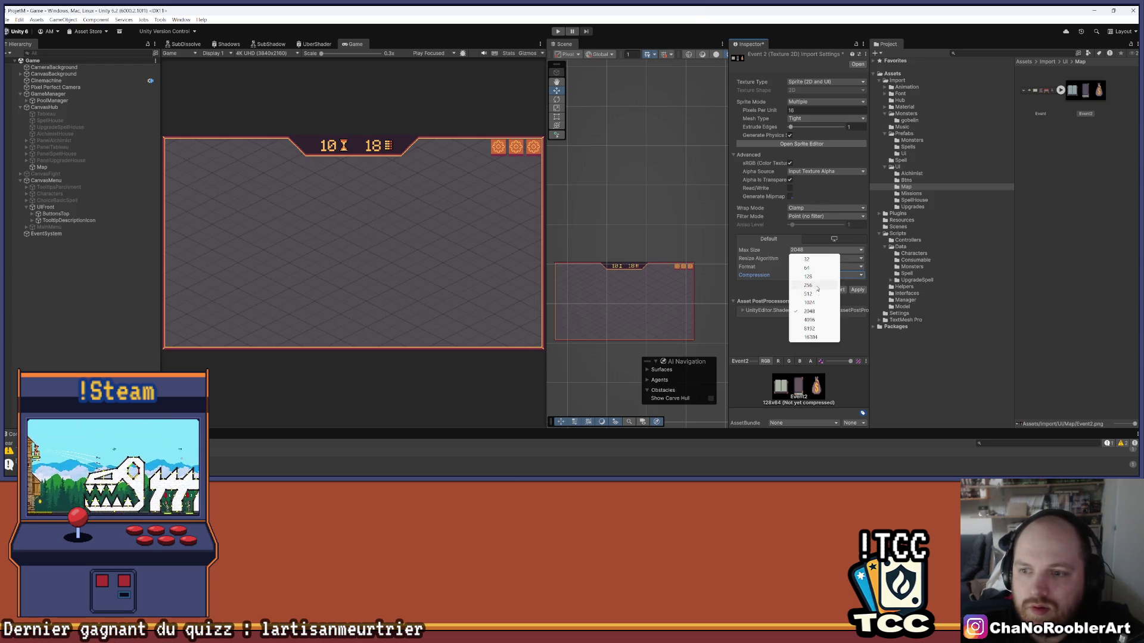
{"action": "left_click", "coordinate": [815, 320]}
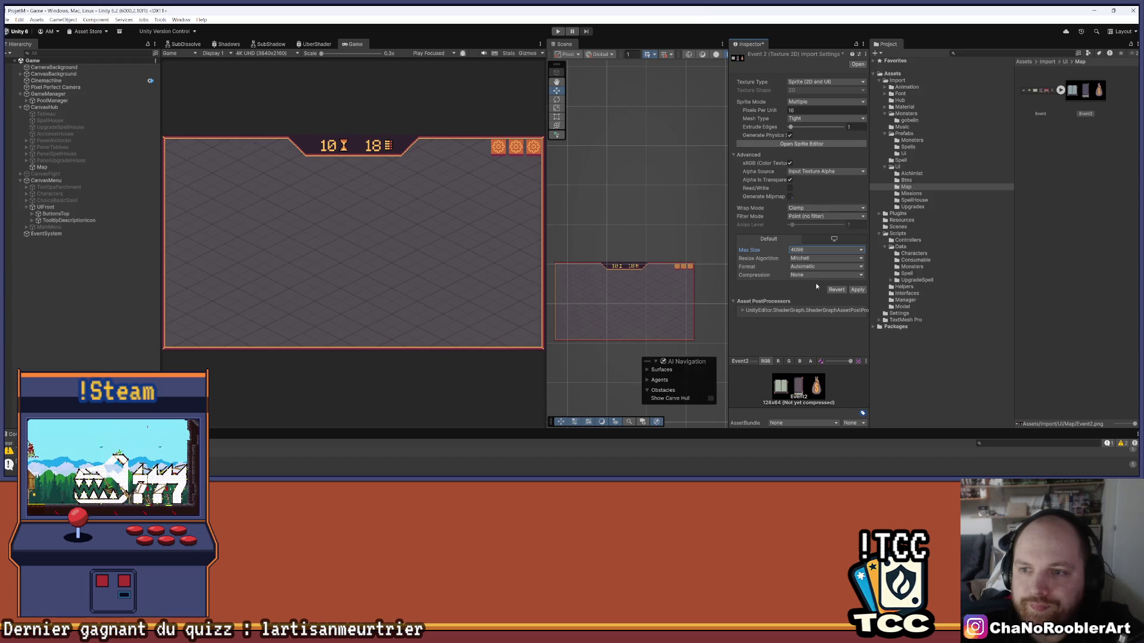
{"action": "left_click", "coordinate": [856, 290]}
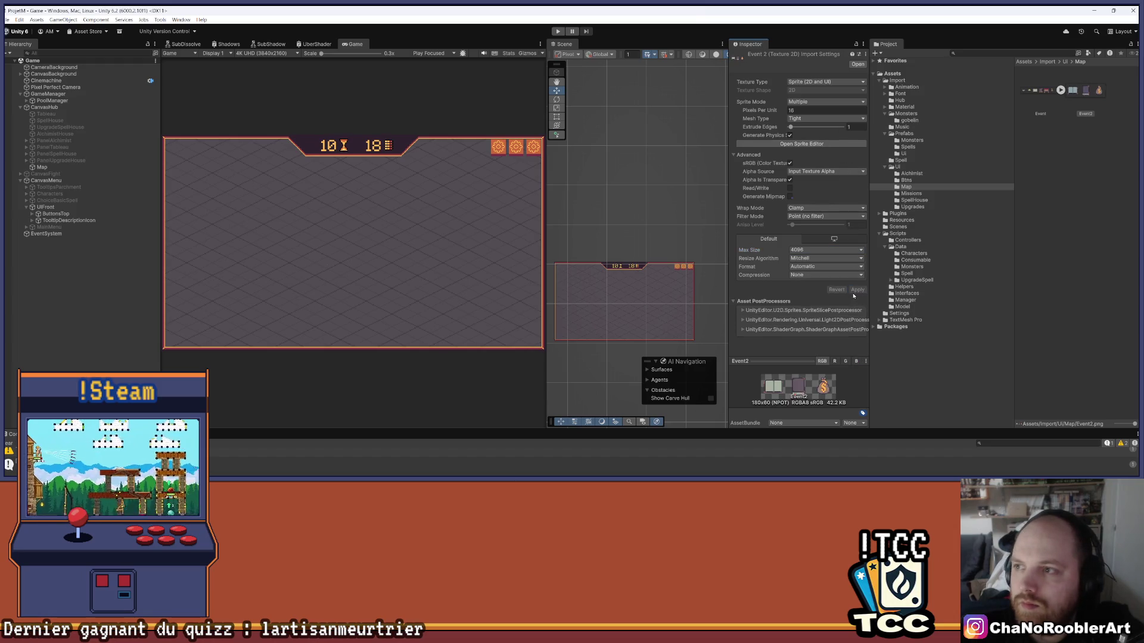
{"action": "left_click", "coordinate": [801, 144]}
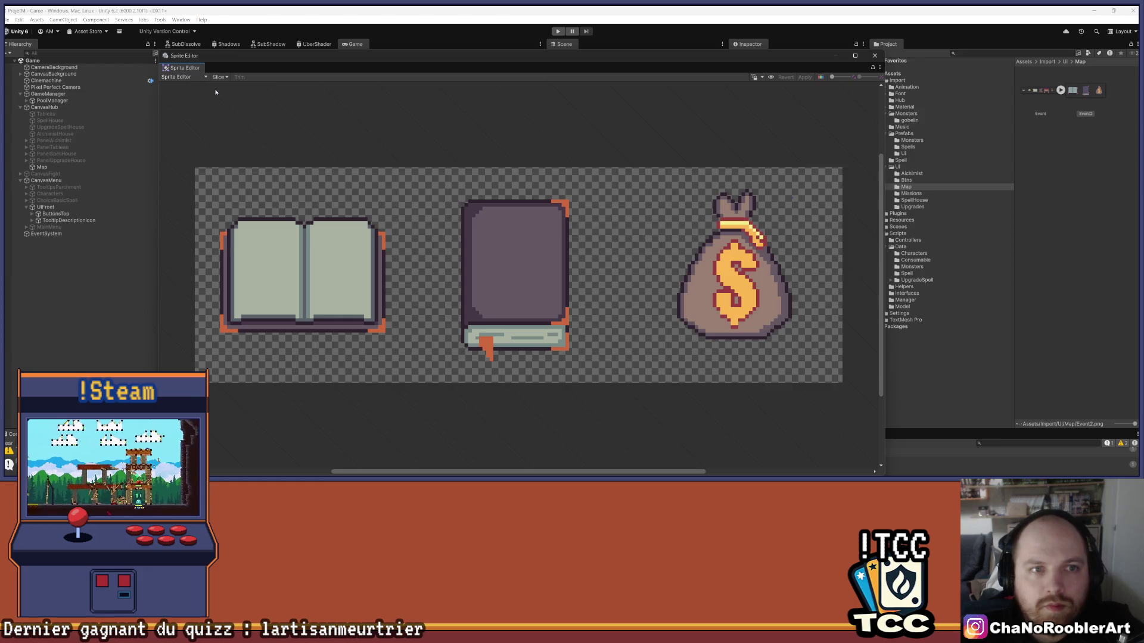
Slice Event2 by grid cell count into 3 columns and apply the slices
{"action": "left_click", "coordinate": [218, 77]}
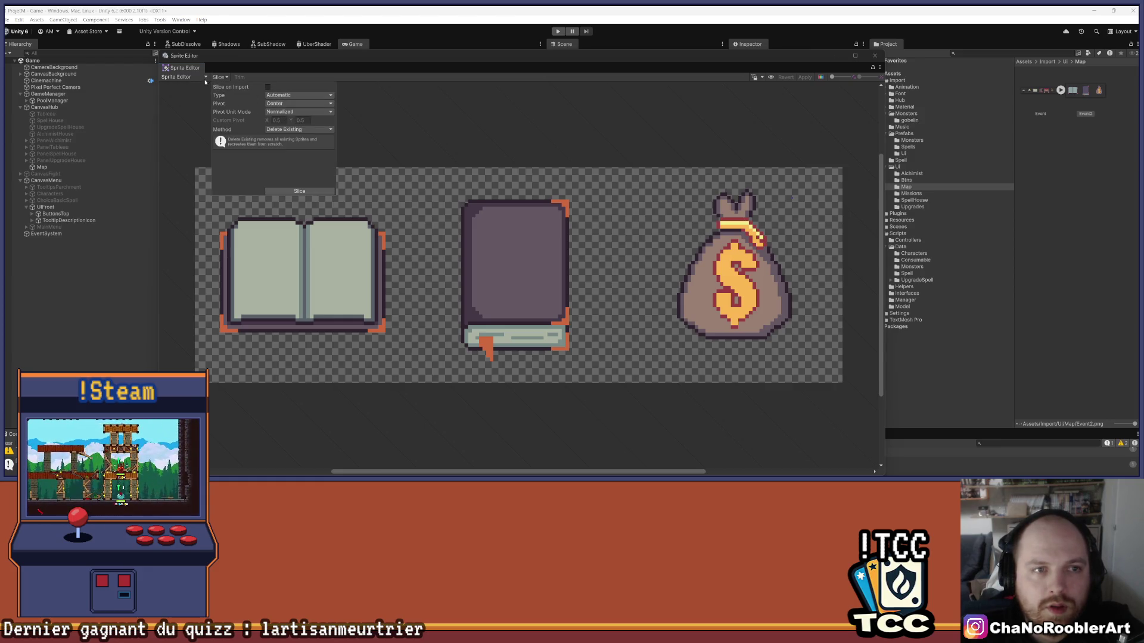
{"action": "left_click", "coordinate": [202, 96]}
{"action": "left_click", "coordinate": [196, 78]}
{"action": "left_click", "coordinate": [219, 77]}
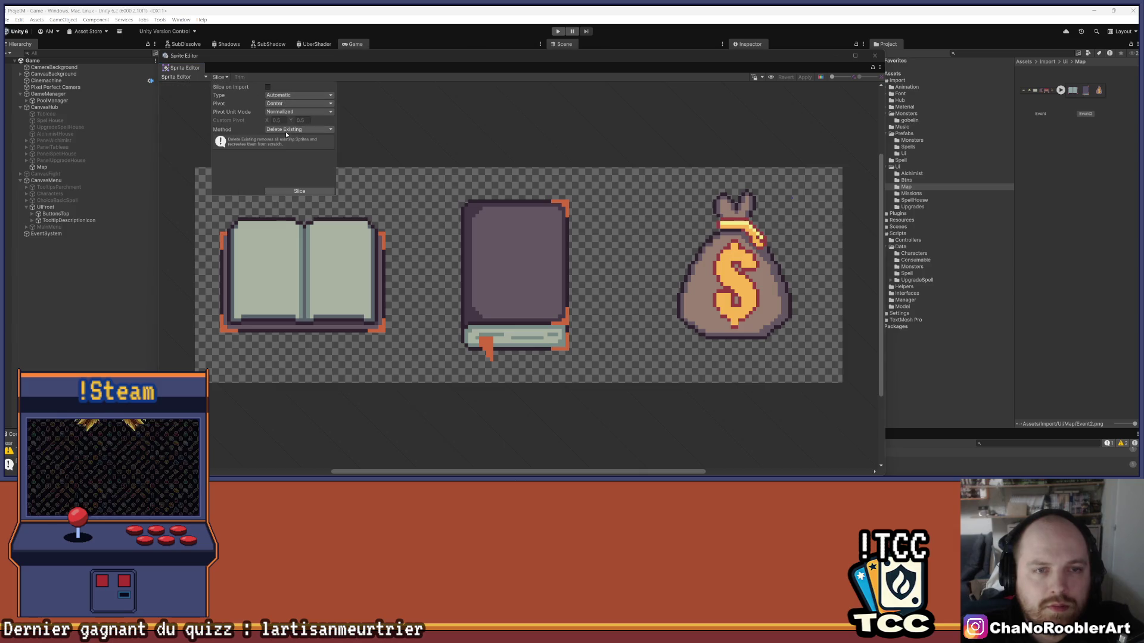
{"action": "left_click", "coordinate": [280, 96]}
{"action": "left_click", "coordinate": [287, 120]}
{"action": "left_click", "coordinate": [281, 103]}
{"action": "type", "text": "3"}
{"action": "left_click", "coordinate": [281, 192]}
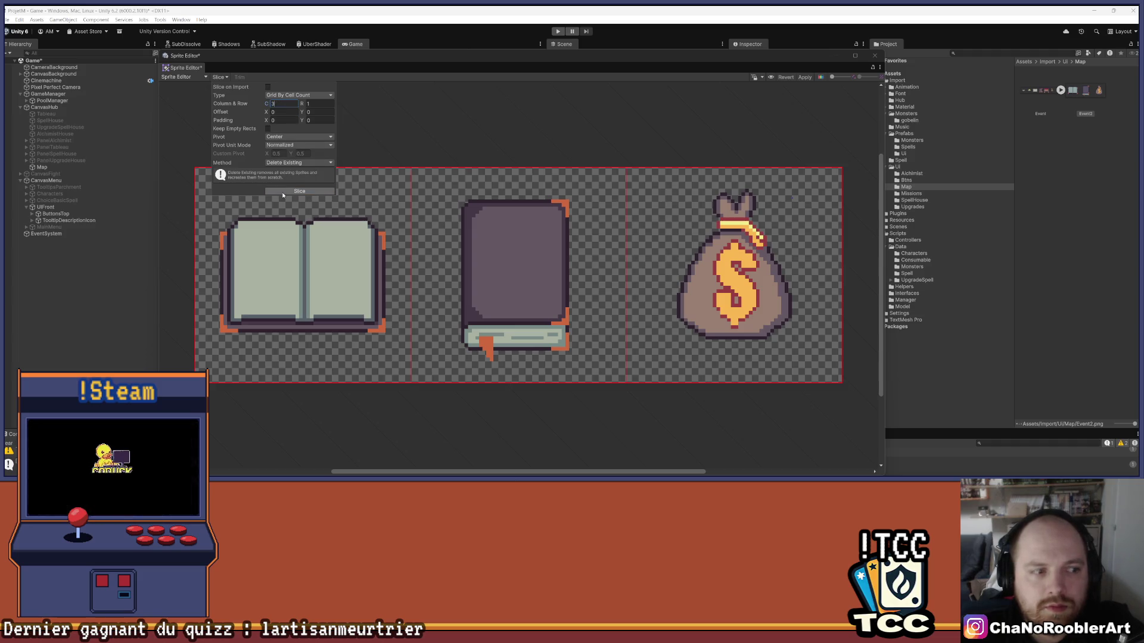
{"action": "left_click", "coordinate": [283, 191]}
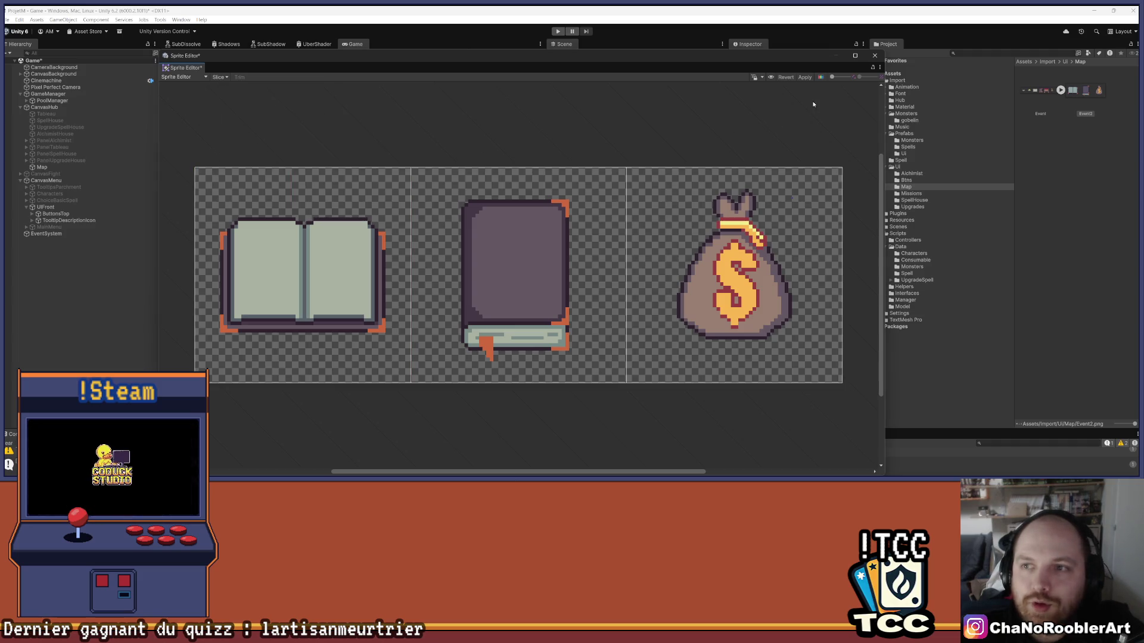
{"action": "left_click", "coordinate": [805, 78]}
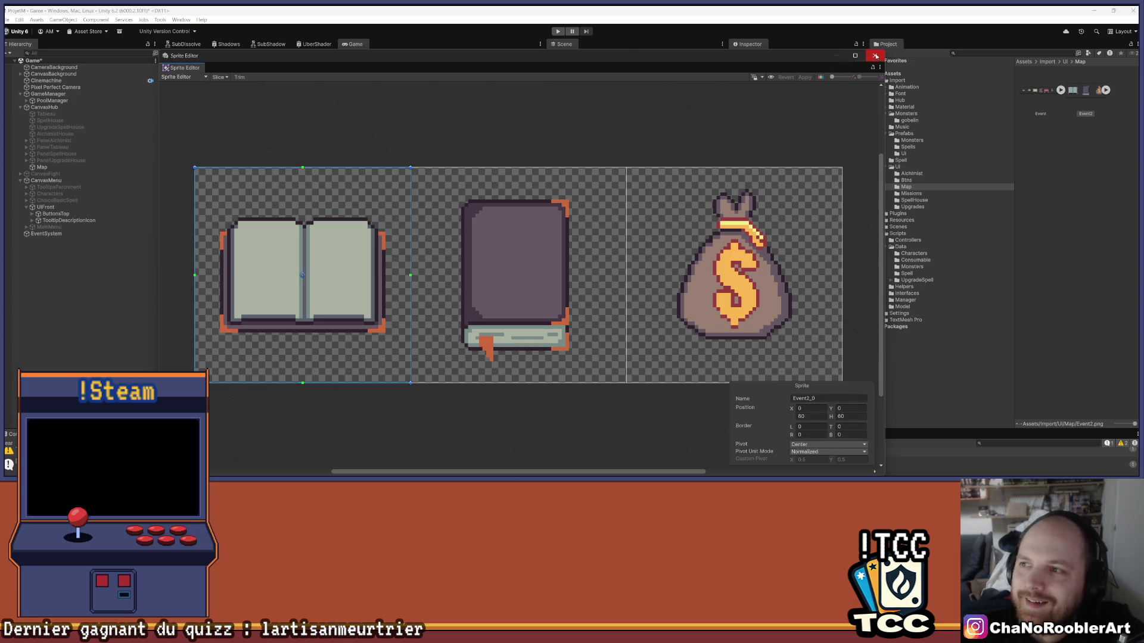
Close the Sprite Editor and expand Event2 to show Event2_0, Event2_1 and Event2_2
{"action": "left_click", "coordinate": [875, 55]}
{"action": "left_click", "coordinate": [1105, 90]}
{"action": "left_click", "coordinate": [1040, 264]}
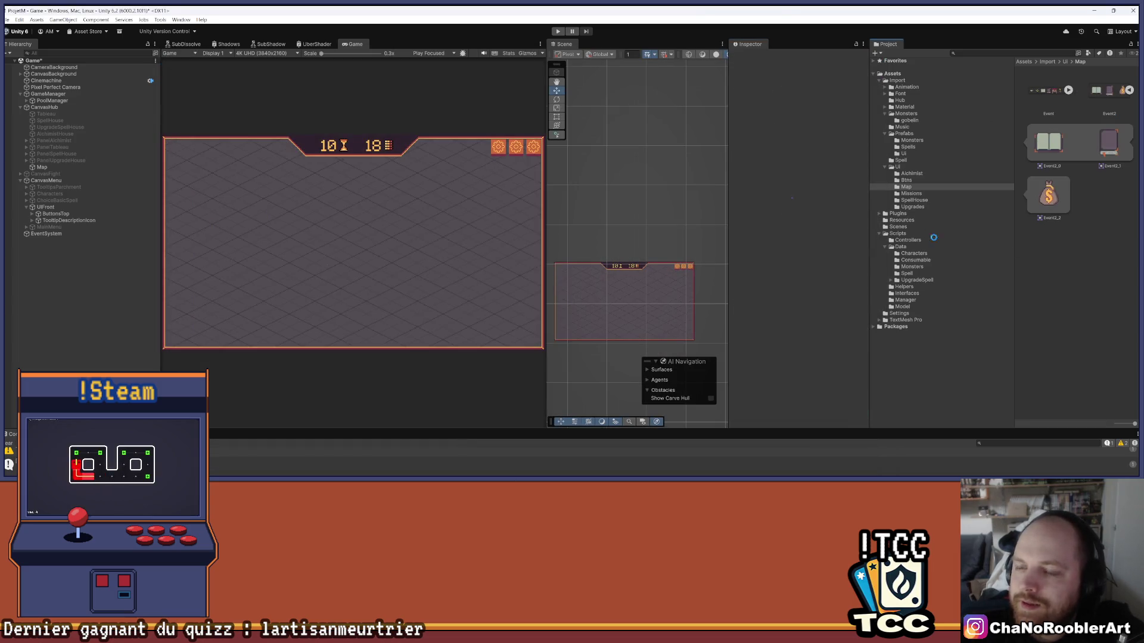
Save the scene and select the GameManager object
{"action": "key", "text": "ctrl+s"}
{"action": "left_click", "coordinate": [54, 94]}
{"action": "scroll", "coordinate": [799, 239], "scroll_direction": "down", "scroll_amount": 5}
{"action": "scroll", "coordinate": [811, 277], "scroll_direction": "up", "scroll_amount": 1}
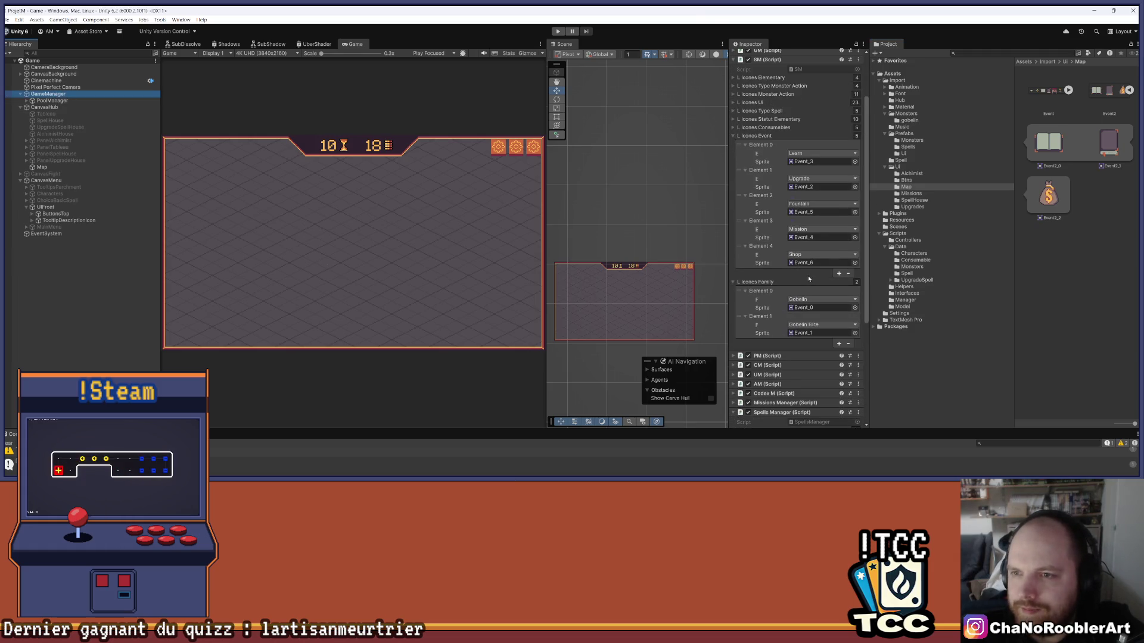
Assign Event2_0 to Upgrade, Event2_1 to Learn, Event2_2 to Shop, then enter Play mode
{"action": "left_click_drag", "start_coordinate": [1048, 143], "coordinate": [806, 189]}
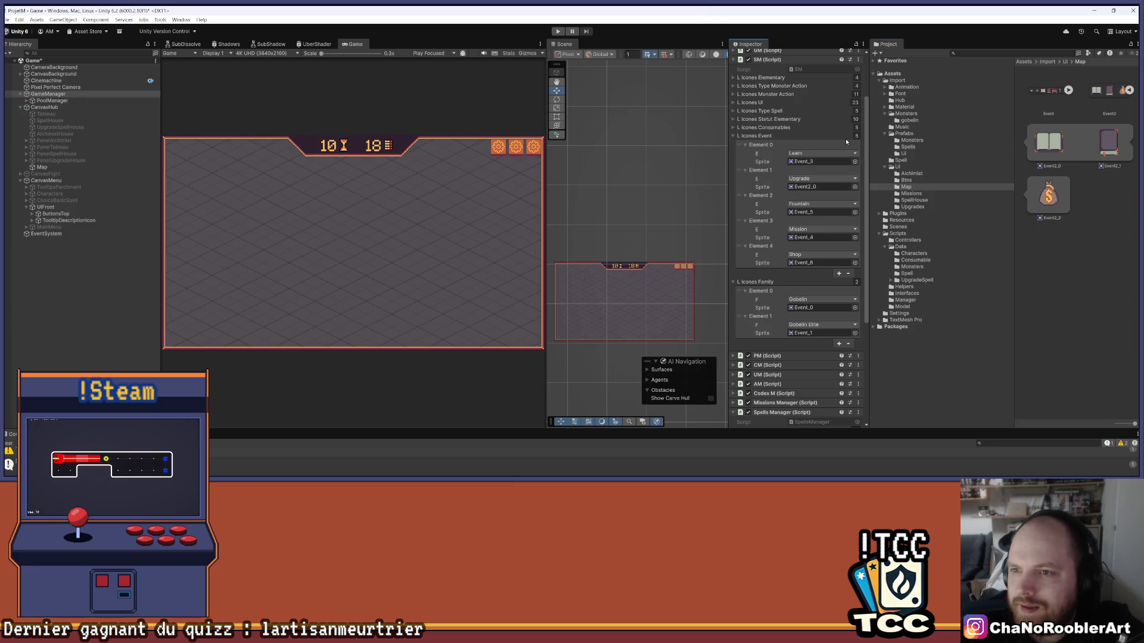
{"action": "left_click_drag", "start_coordinate": [1104, 144], "coordinate": [807, 161]}
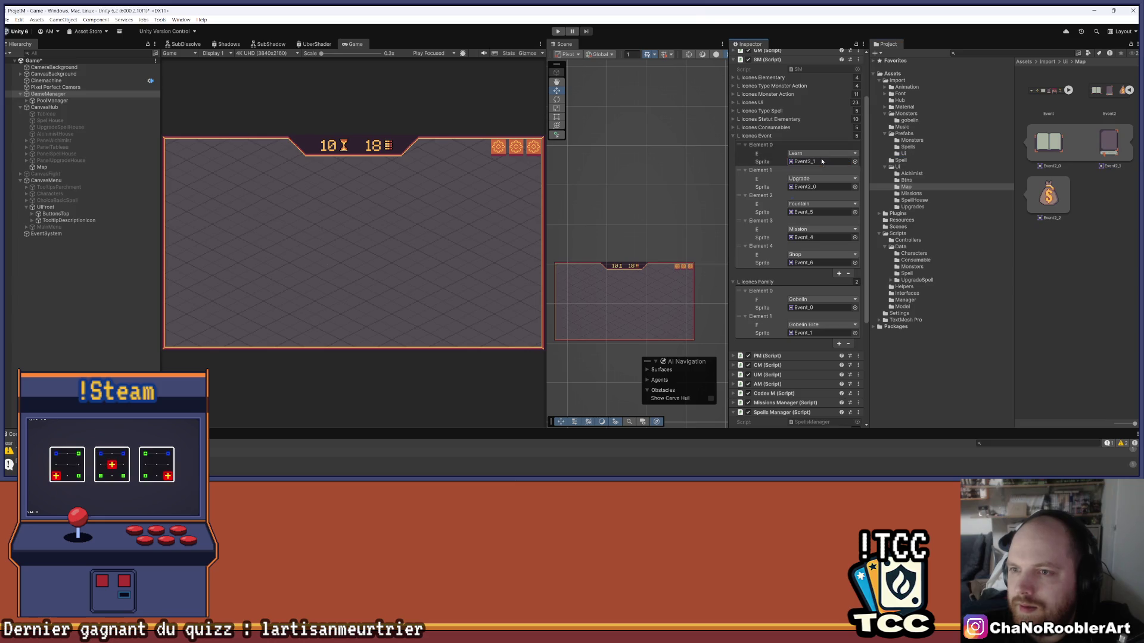
{"action": "left_click", "coordinate": [1042, 195]}
{"action": "mouse_move", "coordinate": [1042, 195]}
{"action": "left_mouse_down"}
{"action": "mouse_move", "coordinate": [870, 207]}
{"action": "mouse_move", "coordinate": [816, 232]}
{"action": "mouse_move", "coordinate": [808, 267]}
{"action": "left_mouse_up"}
{"action": "left_click", "coordinate": [560, 31]}
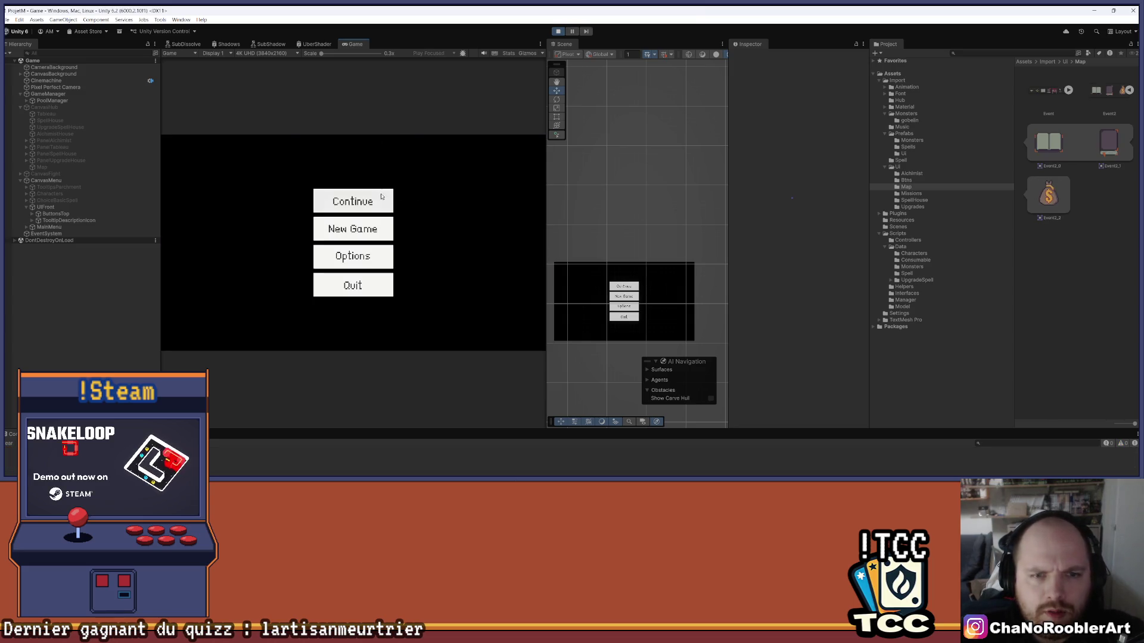
Continue from the main menu to the map, inspect its node graph, and widen the Game view
{"action": "left_click", "coordinate": [380, 193]}
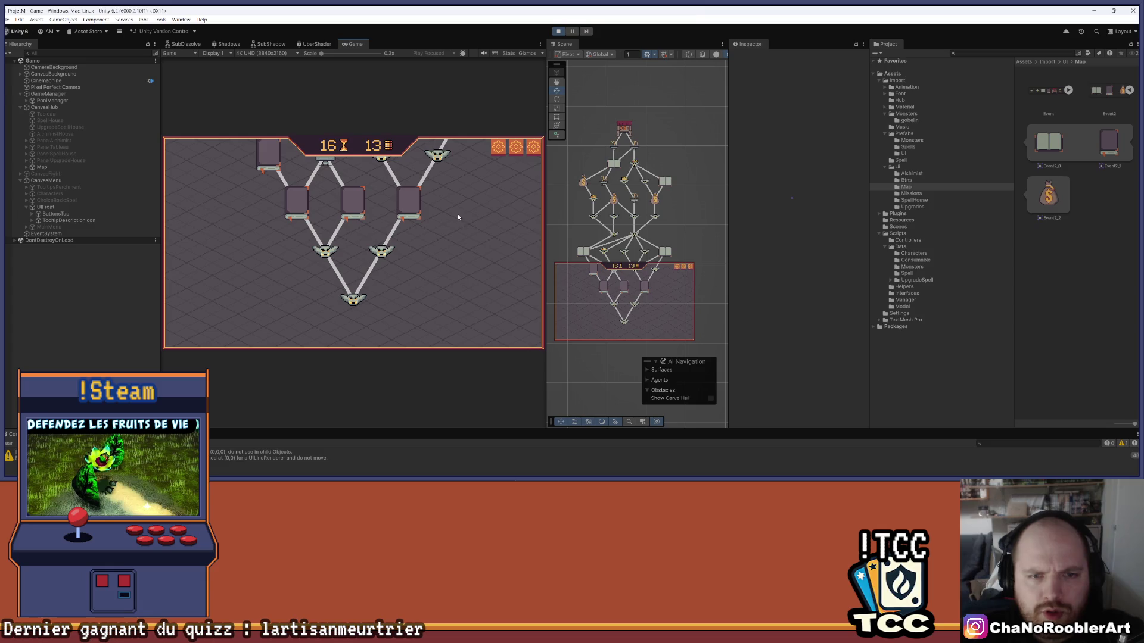
{"action": "scroll", "coordinate": [685, 179], "scroll_direction": "up", "scroll_amount": 3}
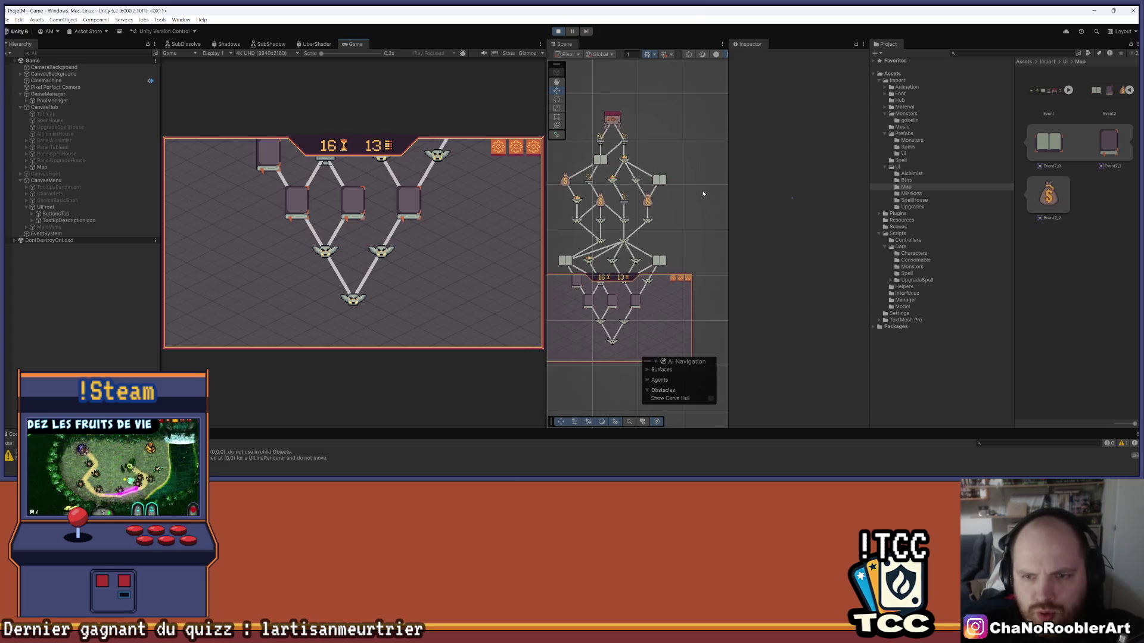
{"action": "scroll", "coordinate": [694, 230], "scroll_direction": "up", "scroll_amount": 3}
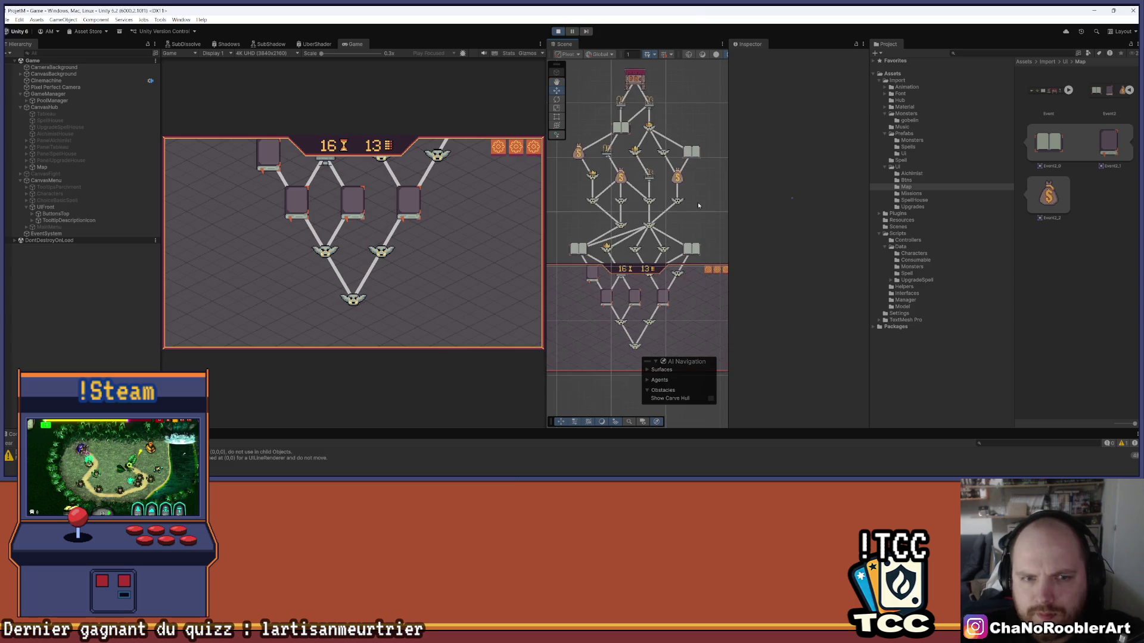
{"action": "mouse_move", "coordinate": [686, 218]}
{"action": "left_mouse_down"}
{"action": "mouse_move", "coordinate": [701, 181]}
{"action": "mouse_move", "coordinate": [807, 170]}
{"action": "left_mouse_up"}
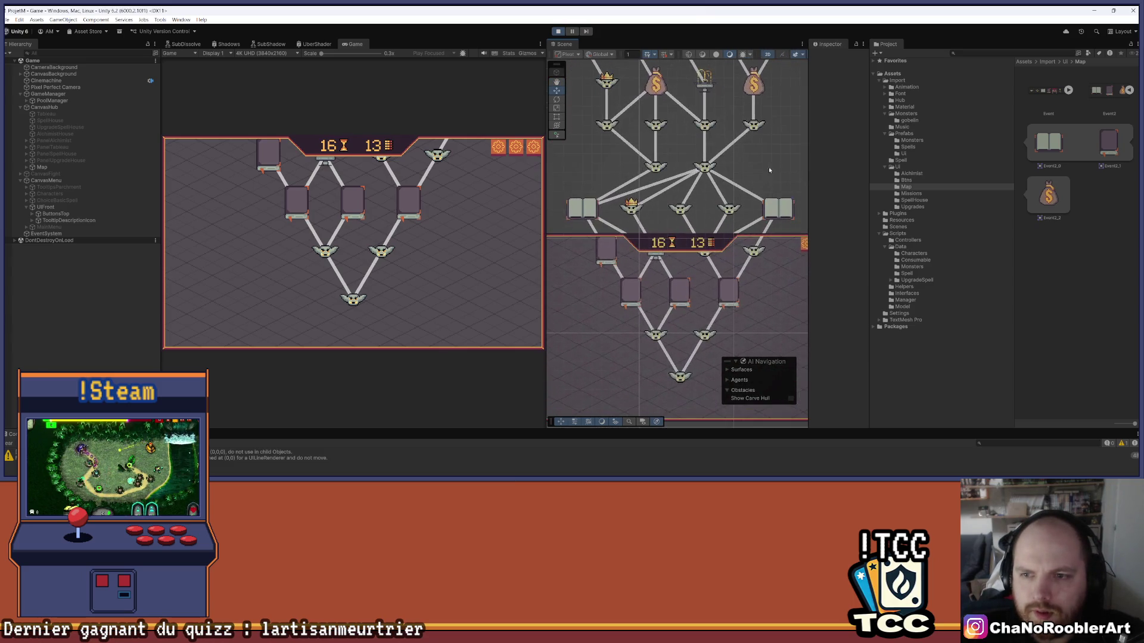
{"action": "left_click_drag", "start_coordinate": [758, 197], "coordinate": [761, 212]}
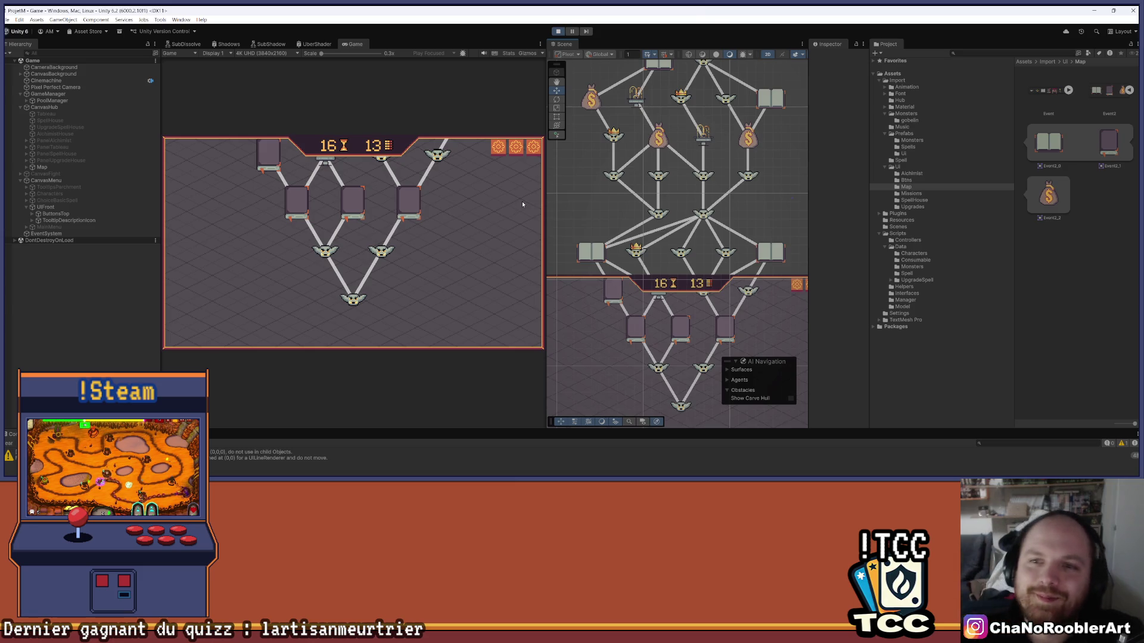
{"action": "scroll", "coordinate": [675, 238], "scroll_direction": "down", "scroll_amount": 5}
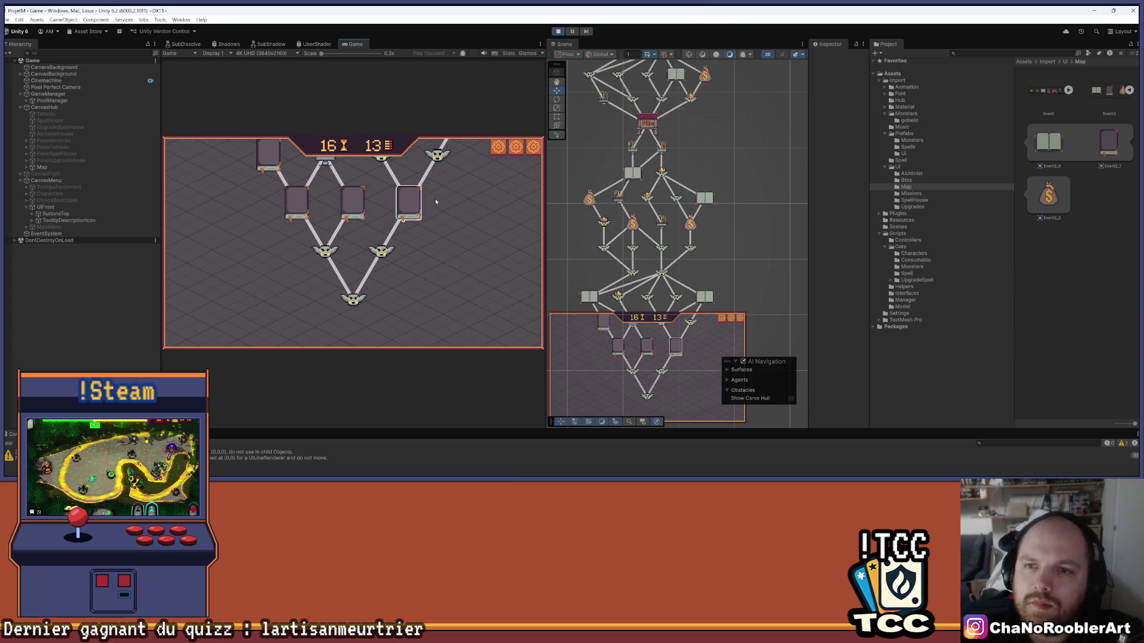
{"action": "scroll", "coordinate": [712, 279], "scroll_direction": "down", "scroll_amount": 3}
{"action": "scroll", "coordinate": [745, 239], "scroll_direction": "down", "scroll_amount": 3}
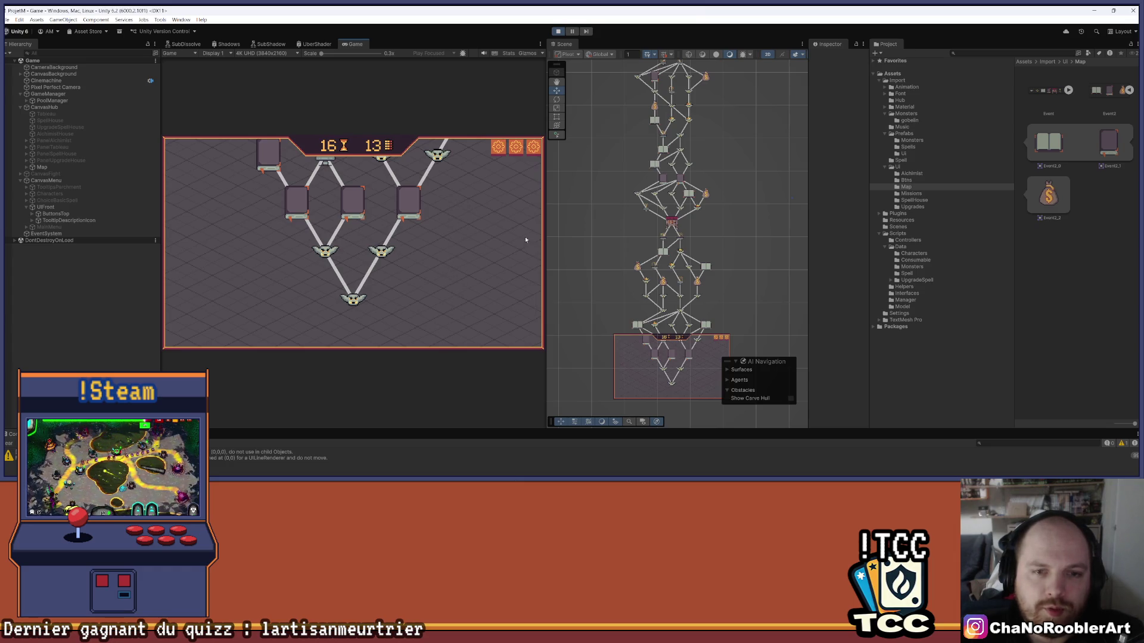
{"action": "left_click_drag", "start_coordinate": [543, 213], "coordinate": [642, 213]}
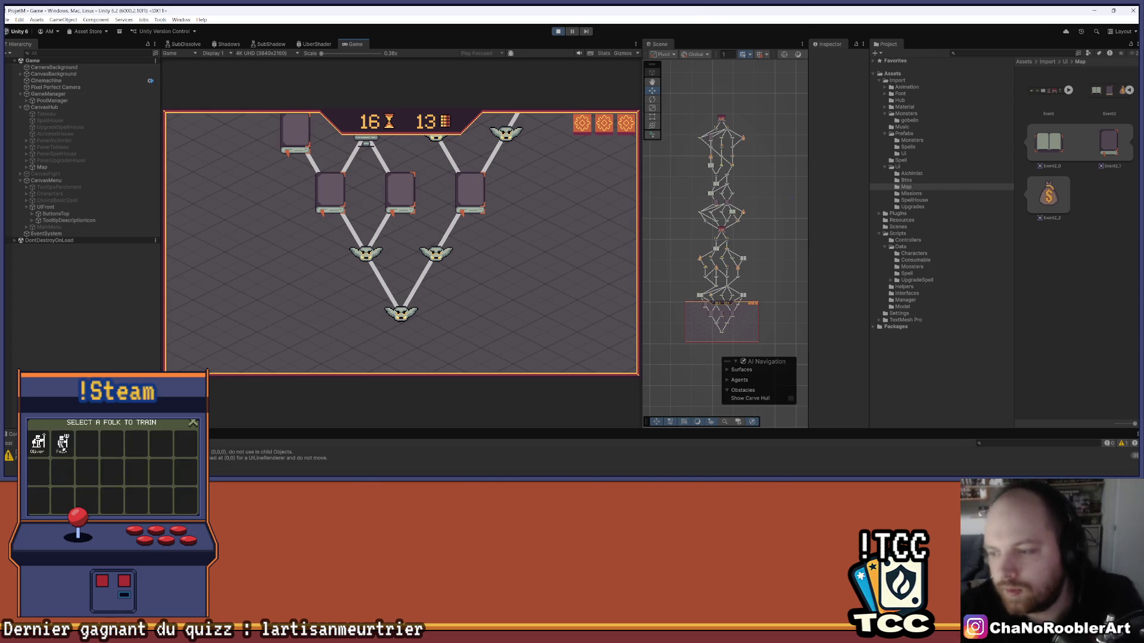
{"action": "scroll", "coordinate": [721, 285], "scroll_direction": "up", "scroll_amount": 5}
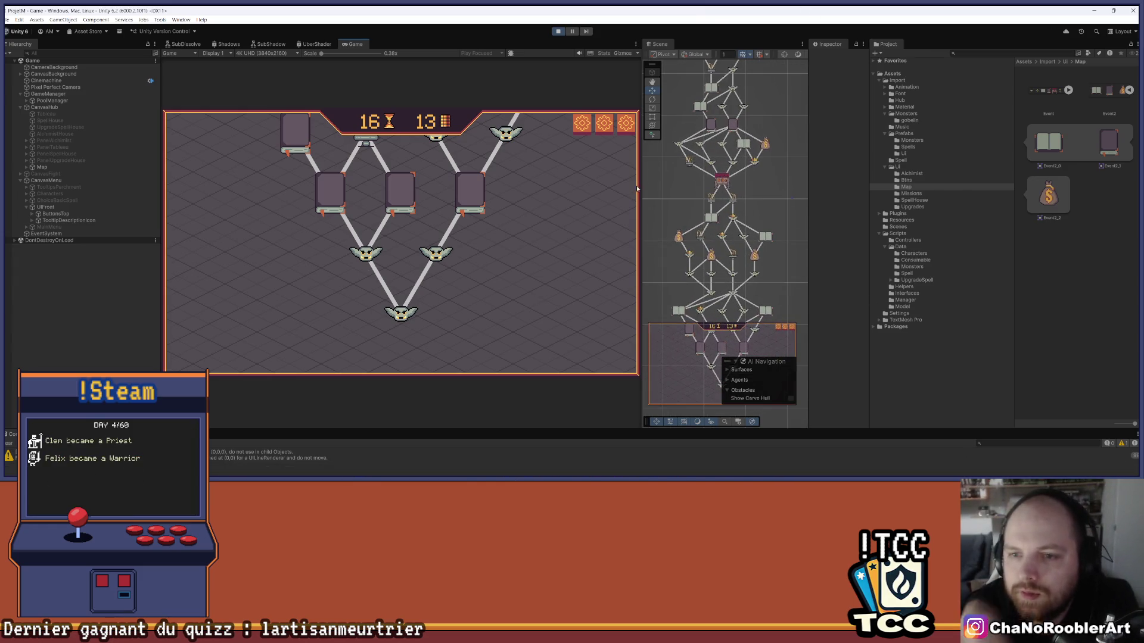
{"action": "left_click_drag", "start_coordinate": [639, 200], "coordinate": [594, 201]}
{"action": "scroll", "coordinate": [767, 203], "scroll_direction": "down", "scroll_amount": 2}
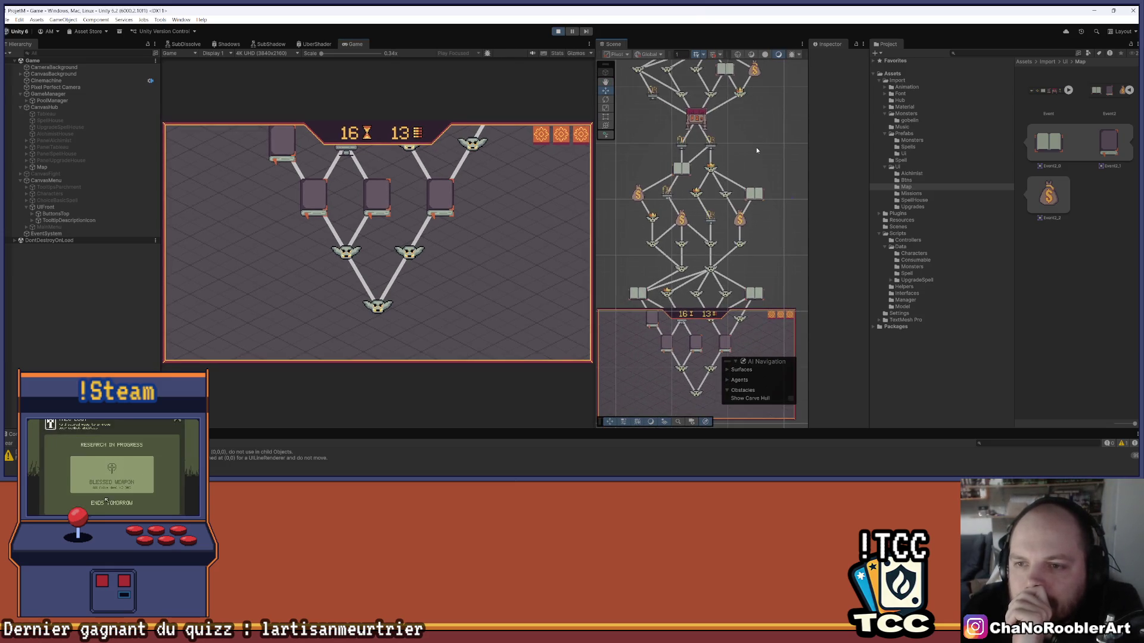
{"action": "scroll", "coordinate": [774, 255], "scroll_direction": "up", "scroll_amount": 1}
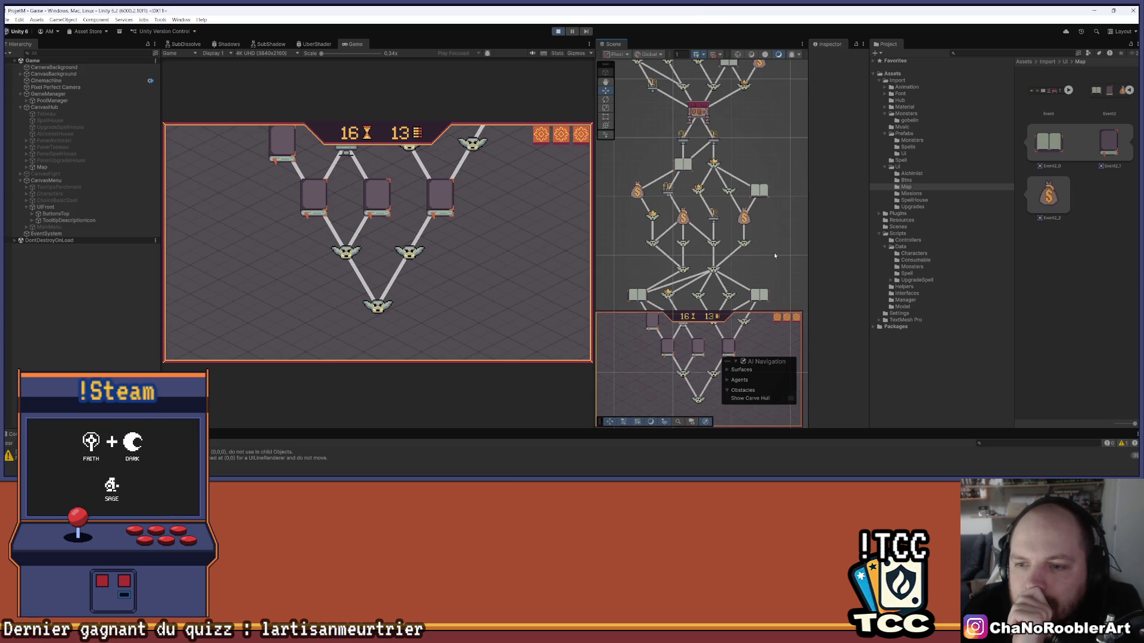
{"action": "scroll", "coordinate": [774, 255], "scroll_direction": "down", "scroll_amount": 1}
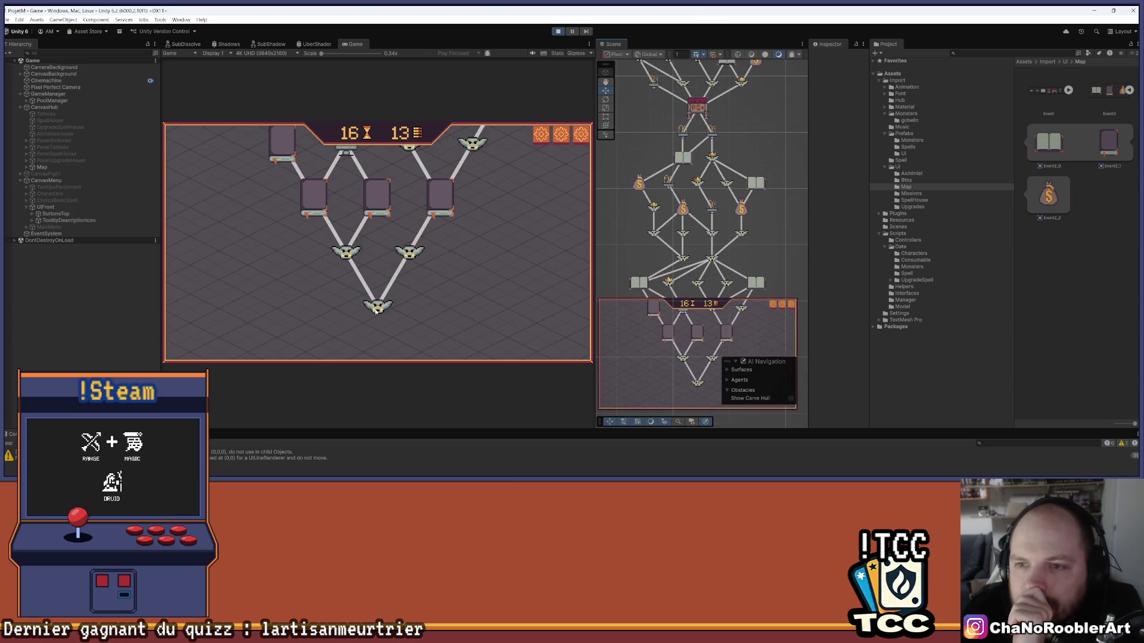
{"action": "scroll", "coordinate": [658, 304], "scroll_direction": "down", "scroll_amount": 5}
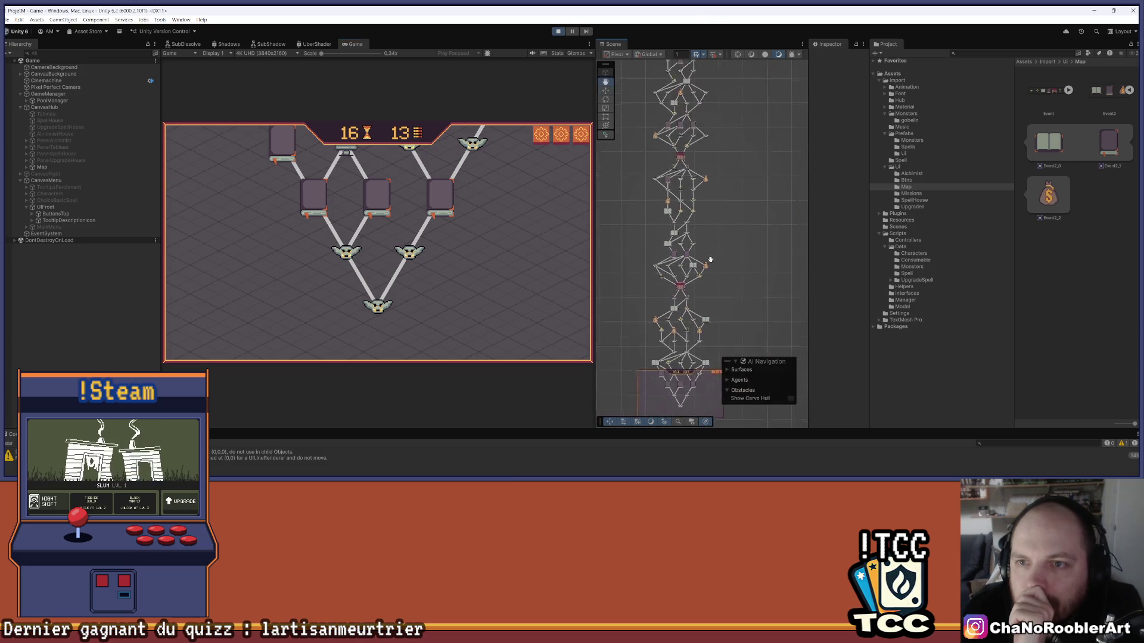
{"action": "scroll", "coordinate": [658, 303], "scroll_direction": "up", "scroll_amount": 4}
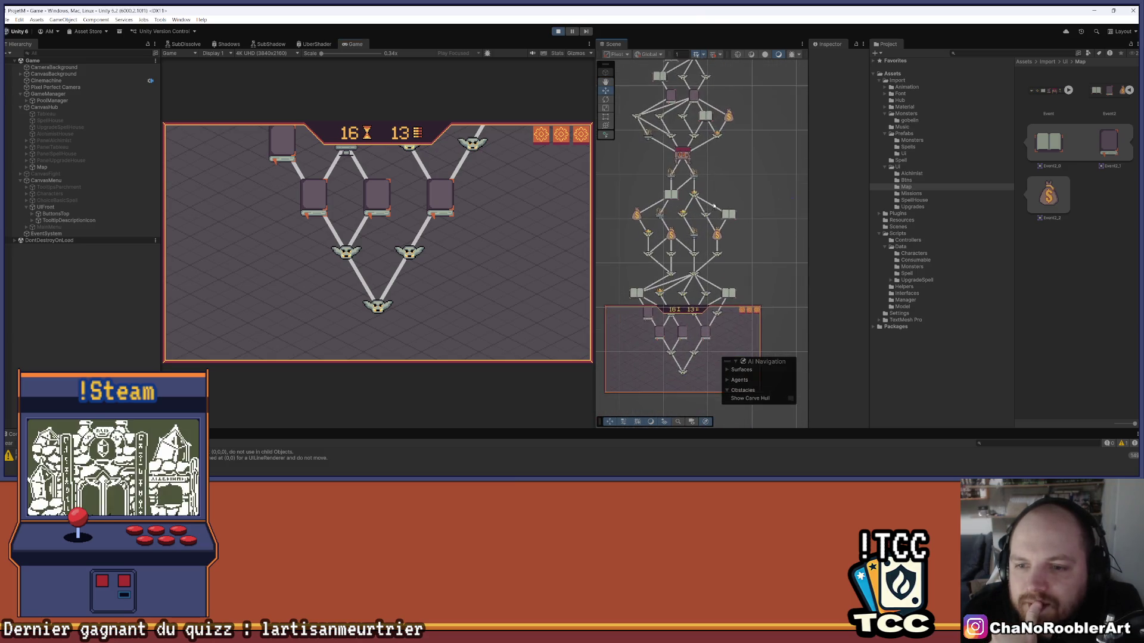
{"action": "scroll", "coordinate": [743, 284], "scroll_direction": "up", "scroll_amount": 1}
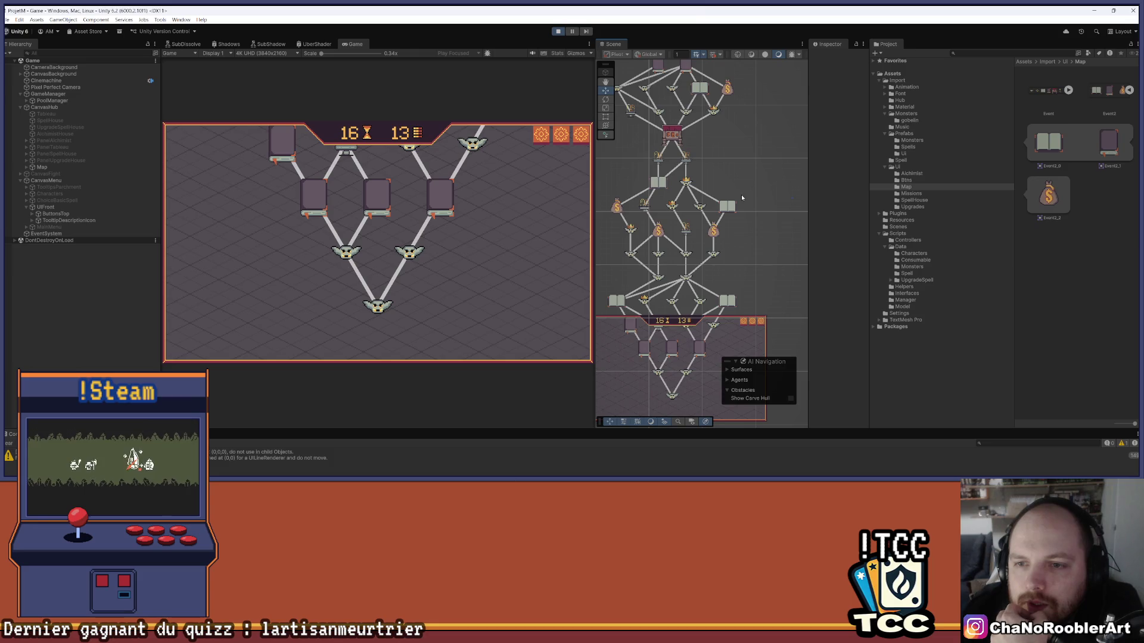
{"action": "mouse_move", "coordinate": [741, 194]}
{"action": "left_mouse_down"}
{"action": "mouse_move", "coordinate": [764, 227]}
{"action": "mouse_move", "coordinate": [728, 238]}
{"action": "mouse_move", "coordinate": [744, 227]}
{"action": "left_mouse_up"}
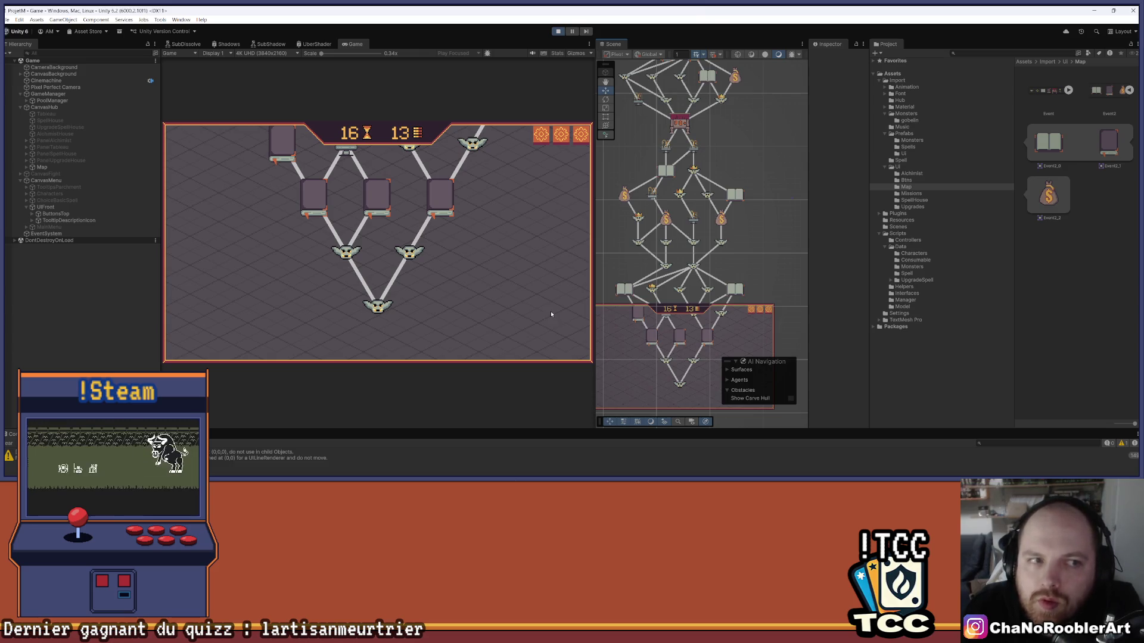
{"action": "left_click", "coordinate": [25, 167]}
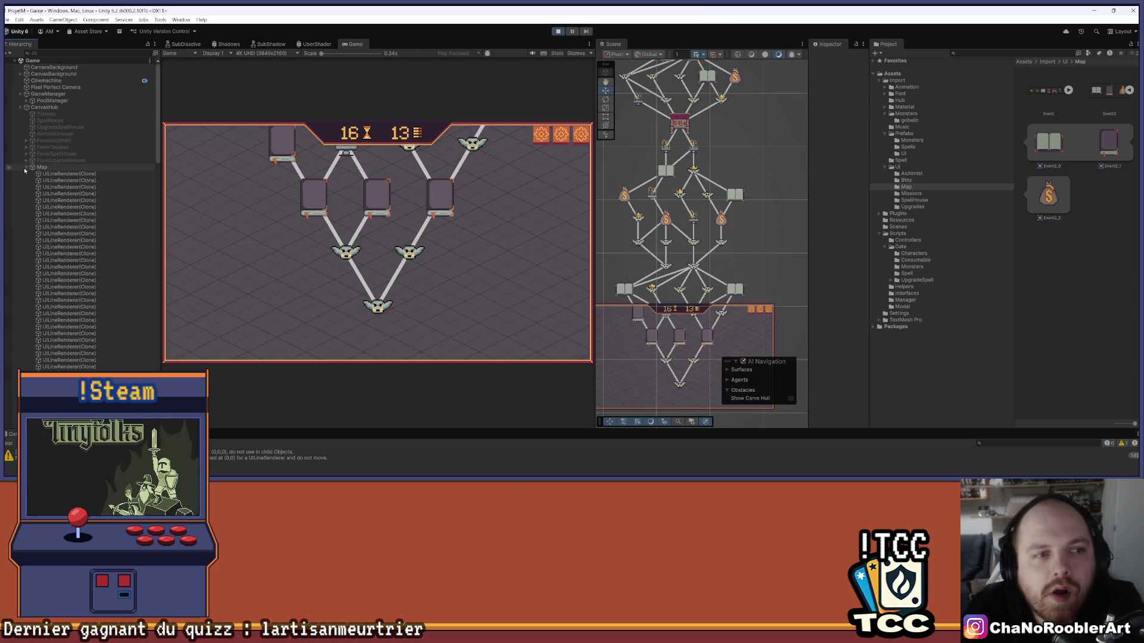
Inspect the Map object in the Hierarchy, exit Play mode and save the Game scene
{"action": "left_click", "coordinate": [28, 169]}
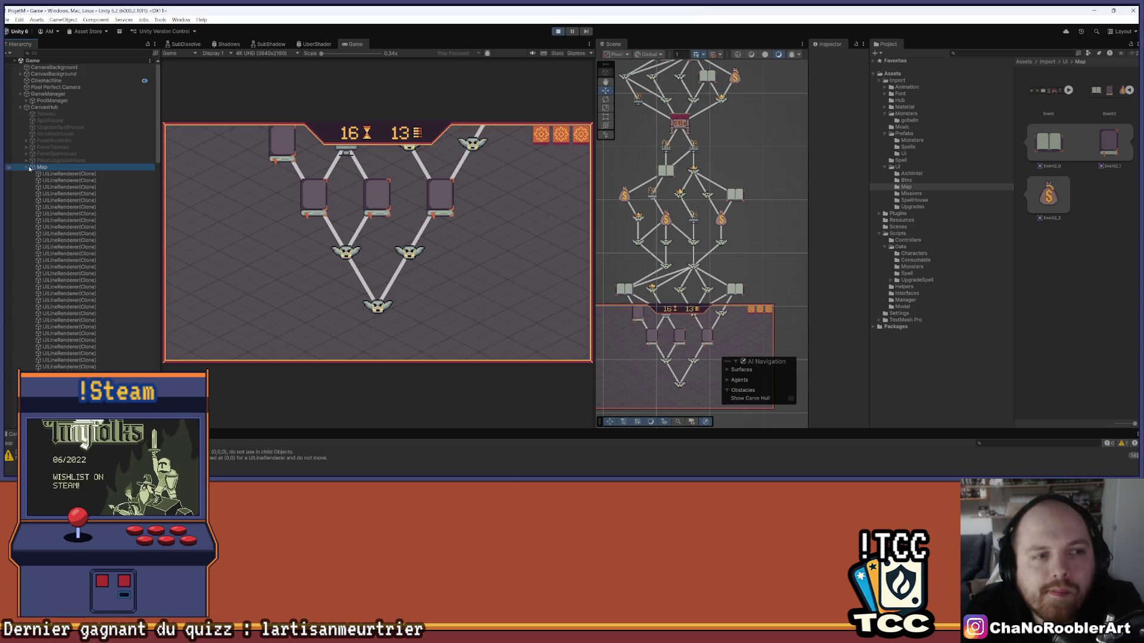
{"action": "left_click", "coordinate": [27, 168]}
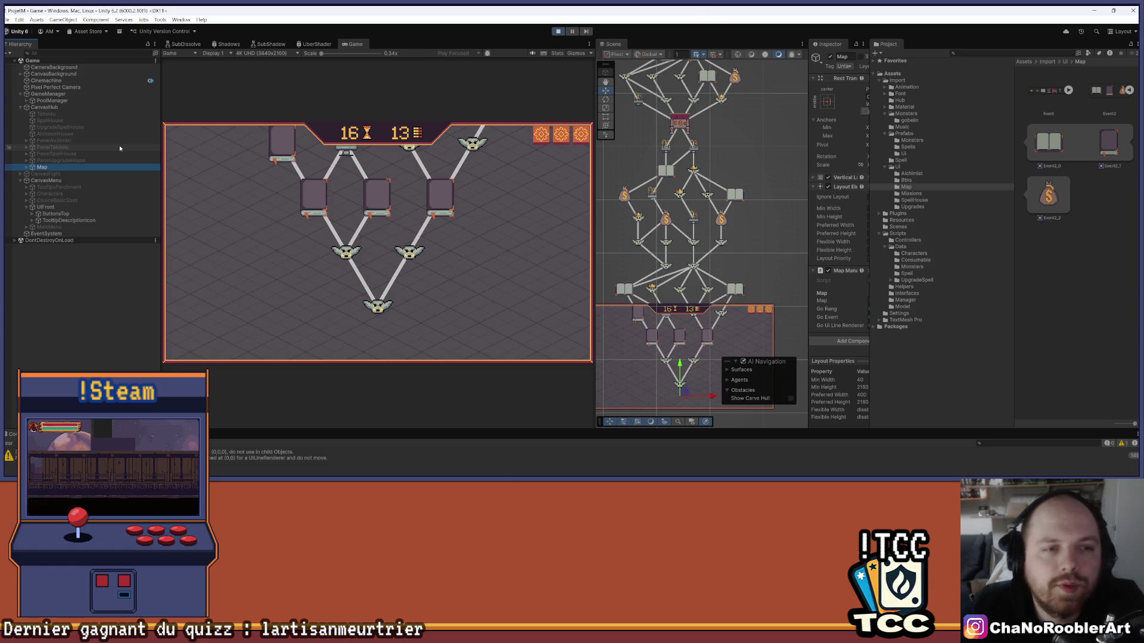
{"action": "left_click", "coordinate": [558, 32]}
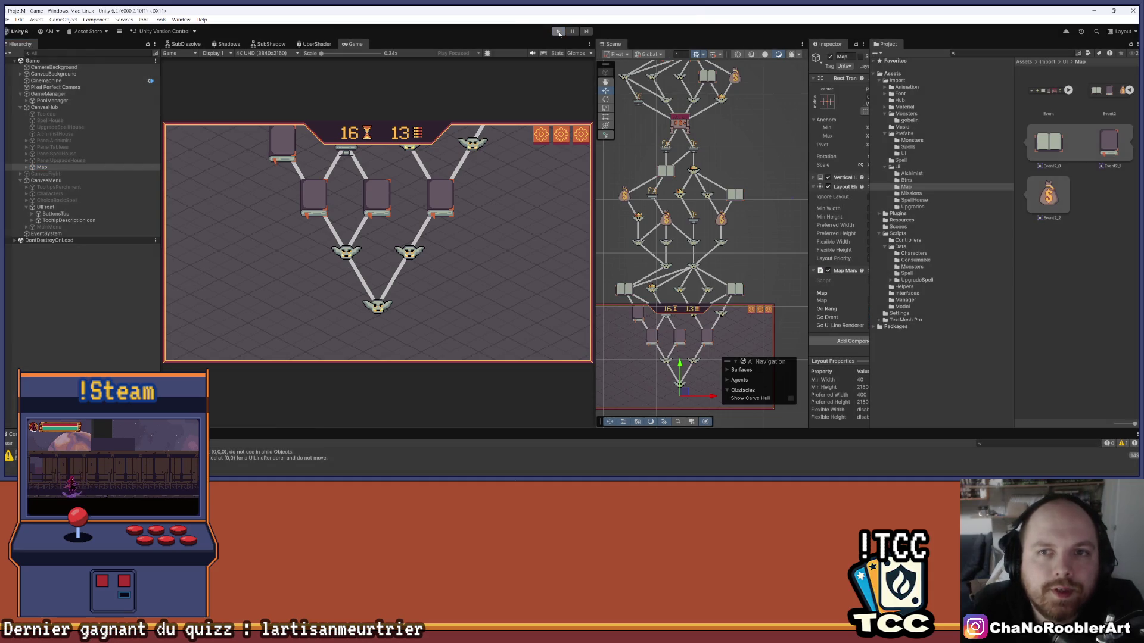
{"action": "left_click_drag", "start_coordinate": [670, 270], "coordinate": [716, 213]}
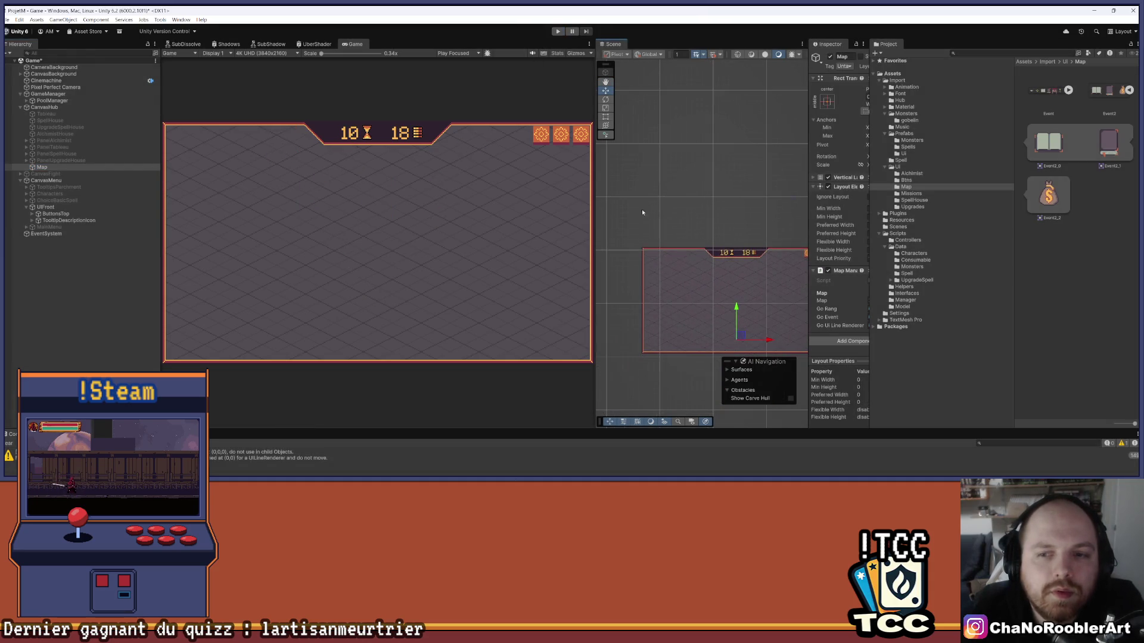
{"action": "key", "text": "ctrl+s"}
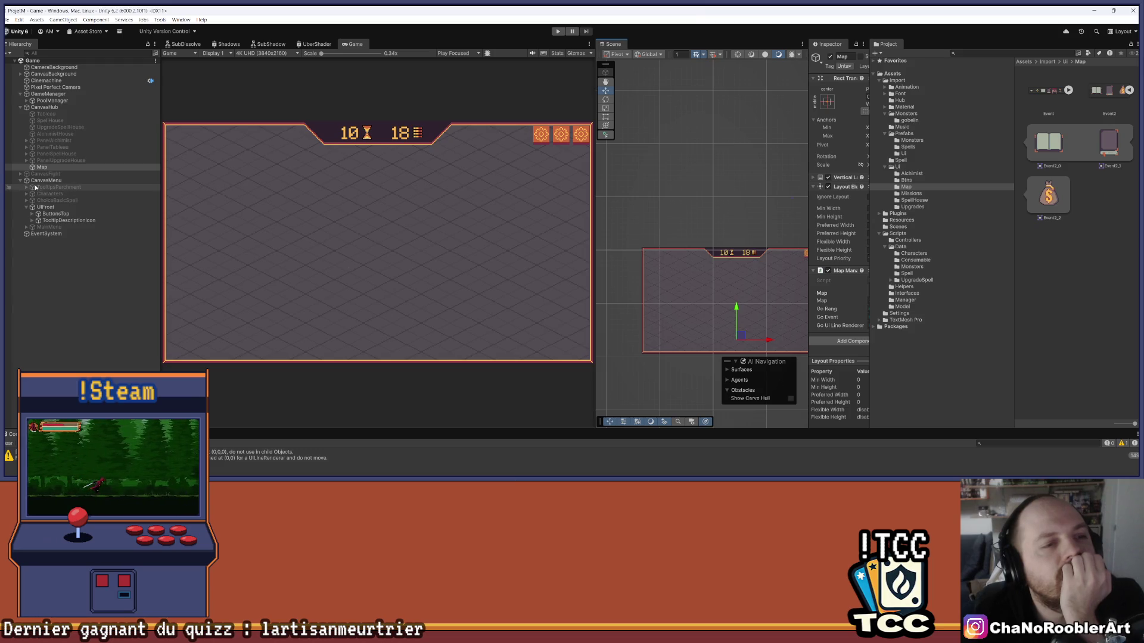
Widen the Scene view and centre the canvas, checking the CanvasHub and Map context menus
{"action": "left_click", "coordinate": [45, 107]}
{"action": "right_click", "coordinate": [50, 108]}
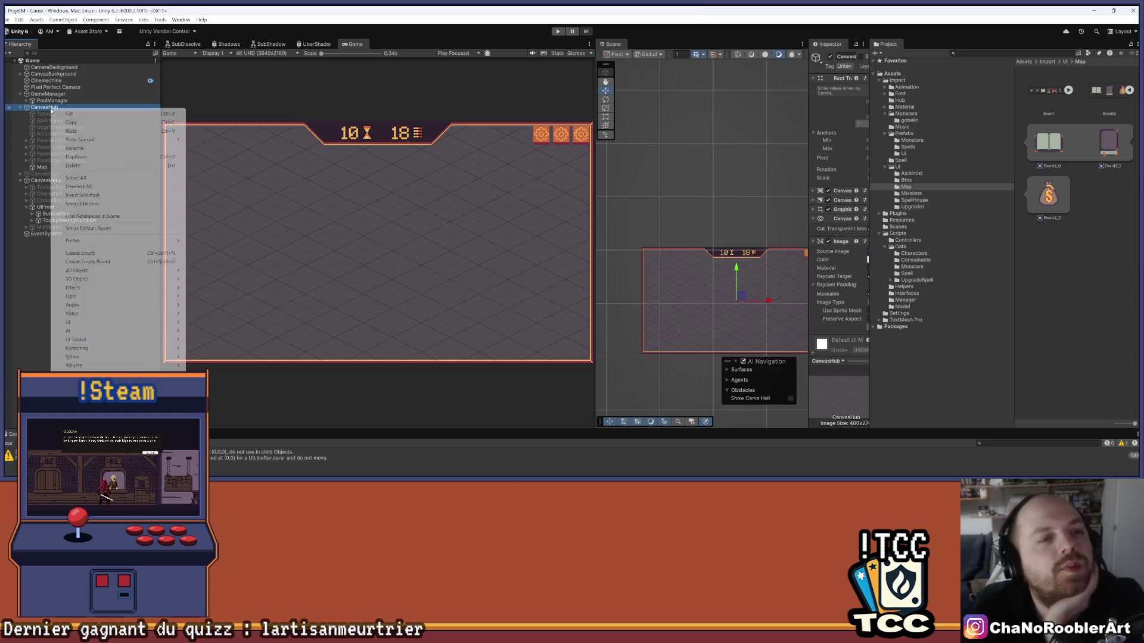
{"action": "left_click", "coordinate": [644, 208]}
{"action": "left_click_drag", "start_coordinate": [596, 198], "coordinate": [396, 198]}
{"action": "mouse_move", "coordinate": [737, 322]}
{"action": "left_mouse_down"}
{"action": "mouse_move", "coordinate": [587, 188]}
{"action": "mouse_move", "coordinate": [593, 196]}
{"action": "left_mouse_up"}
{"action": "left_click", "coordinate": [37, 169]}
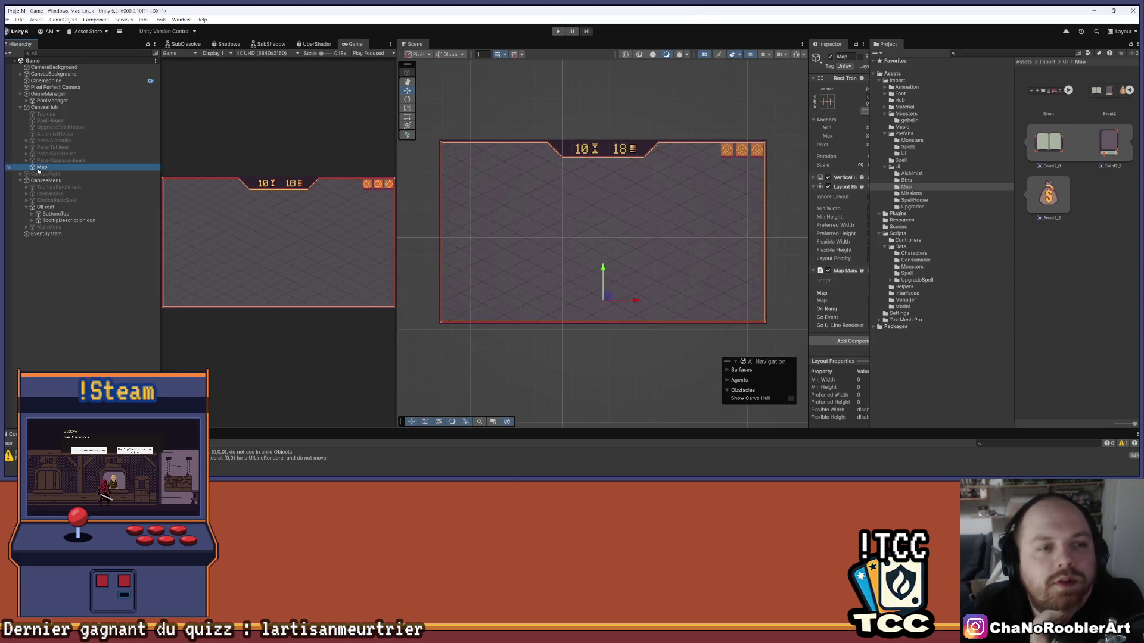
{"action": "right_click", "coordinate": [37, 168]}
{"action": "left_click", "coordinate": [21, 304]}
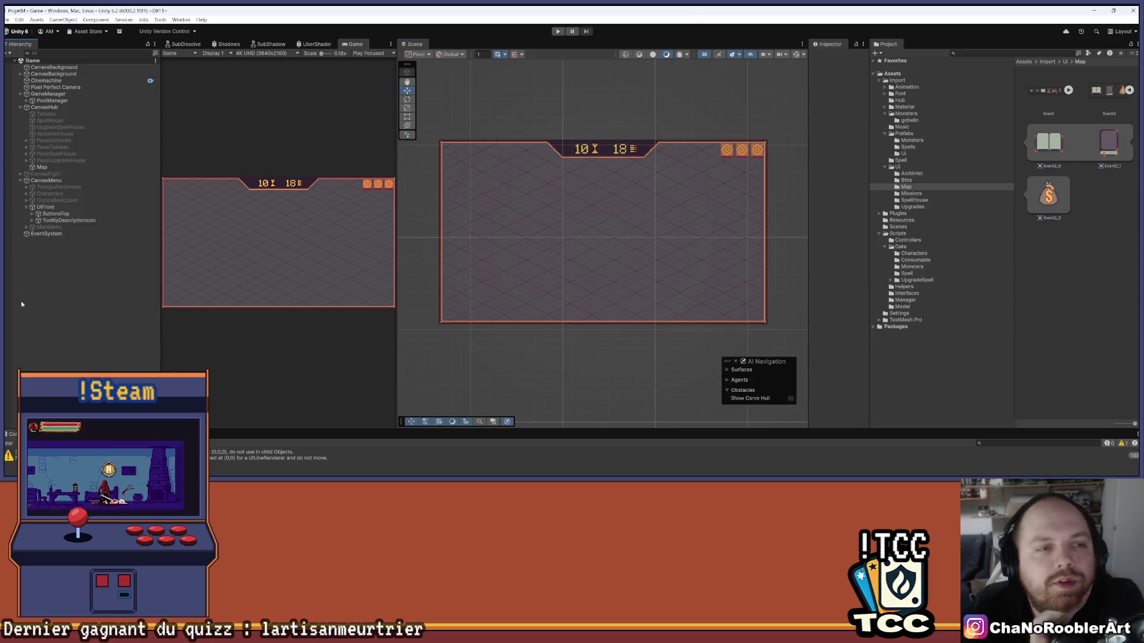
Add a Scroll Snap Vertical element under CanvasHub from UI > Extensions > Fixed Item Scroll
{"action": "right_click", "coordinate": [45, 108]}
{"action": "mouse_move", "coordinate": [66, 323]}
{"action": "mouse_move", "coordinate": [223, 330]}
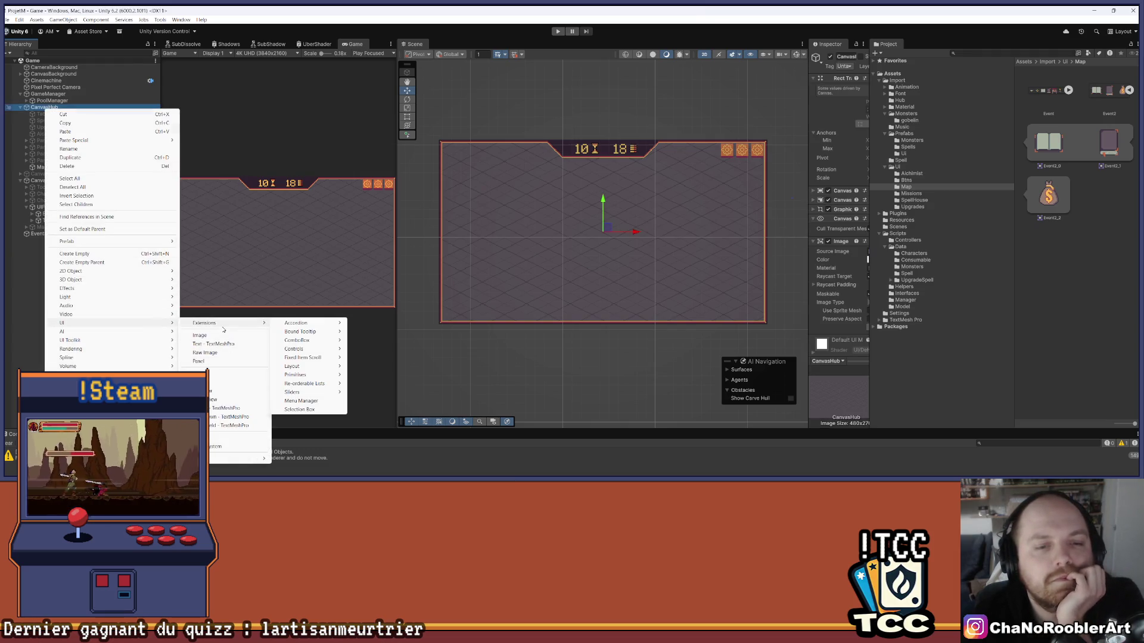
{"action": "mouse_move", "coordinate": [317, 344]}
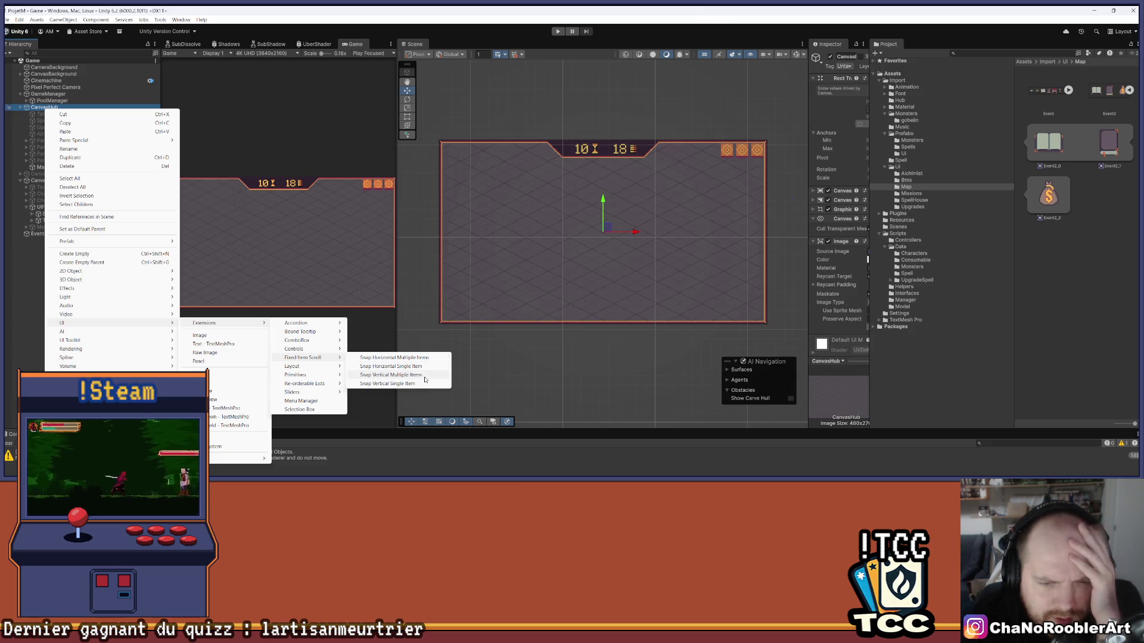
{"action": "left_click", "coordinate": [423, 383]}
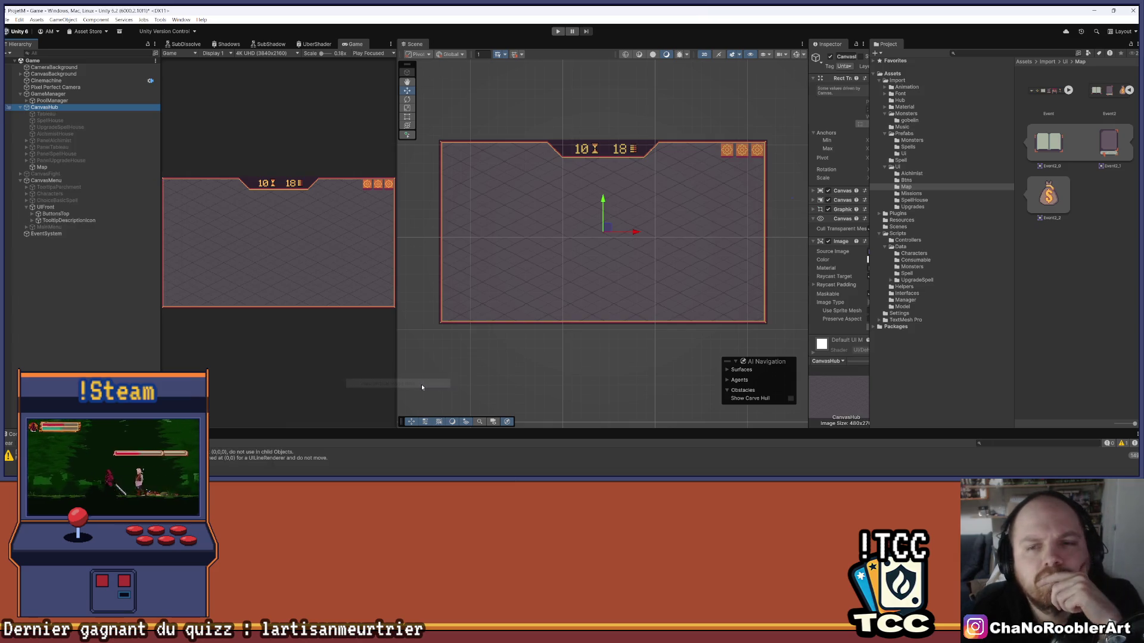
Expand the new scroll container down to List and its sample items Item_00–Item_02
{"action": "scroll", "coordinate": [657, 236], "scroll_direction": "up", "scroll_amount": 4}
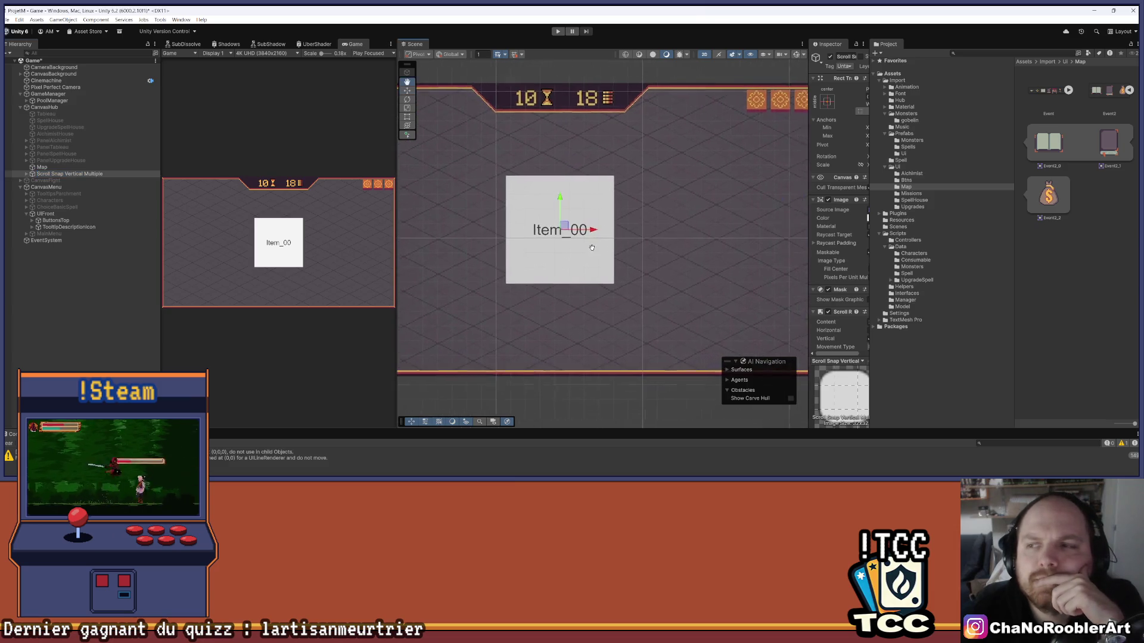
{"action": "left_click", "coordinate": [30, 180]}
{"action": "left_click", "coordinate": [26, 173]}
{"action": "left_click", "coordinate": [46, 180]}
{"action": "left_click", "coordinate": [33, 181]}
{"action": "left_click", "coordinate": [30, 187]}
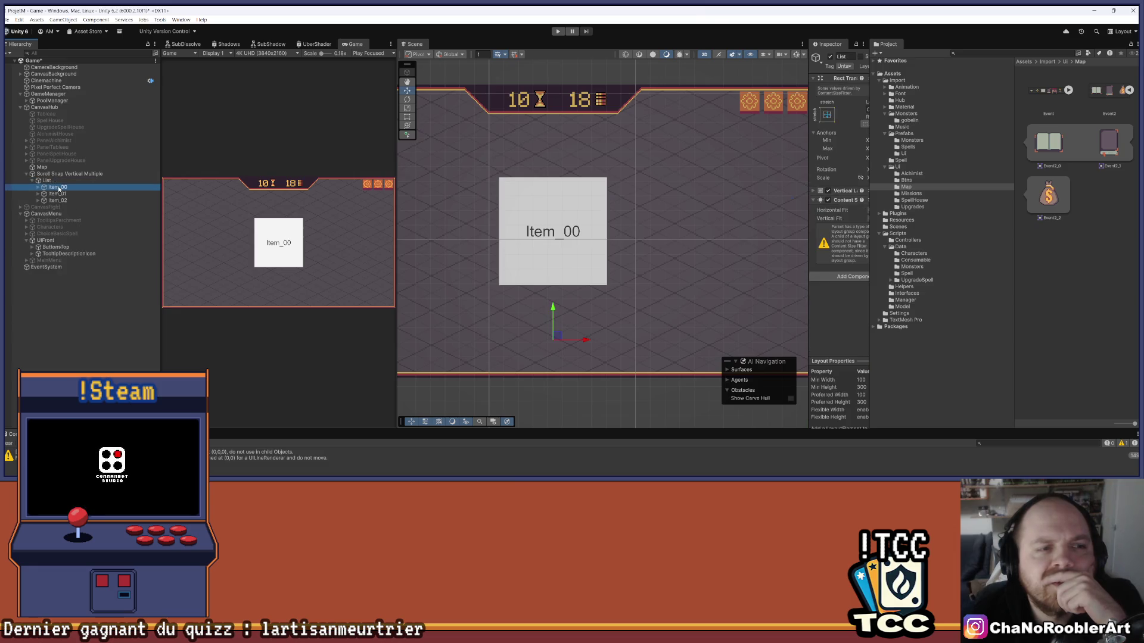
{"action": "left_click", "coordinate": [38, 188]}
{"action": "left_click", "coordinate": [37, 201]}
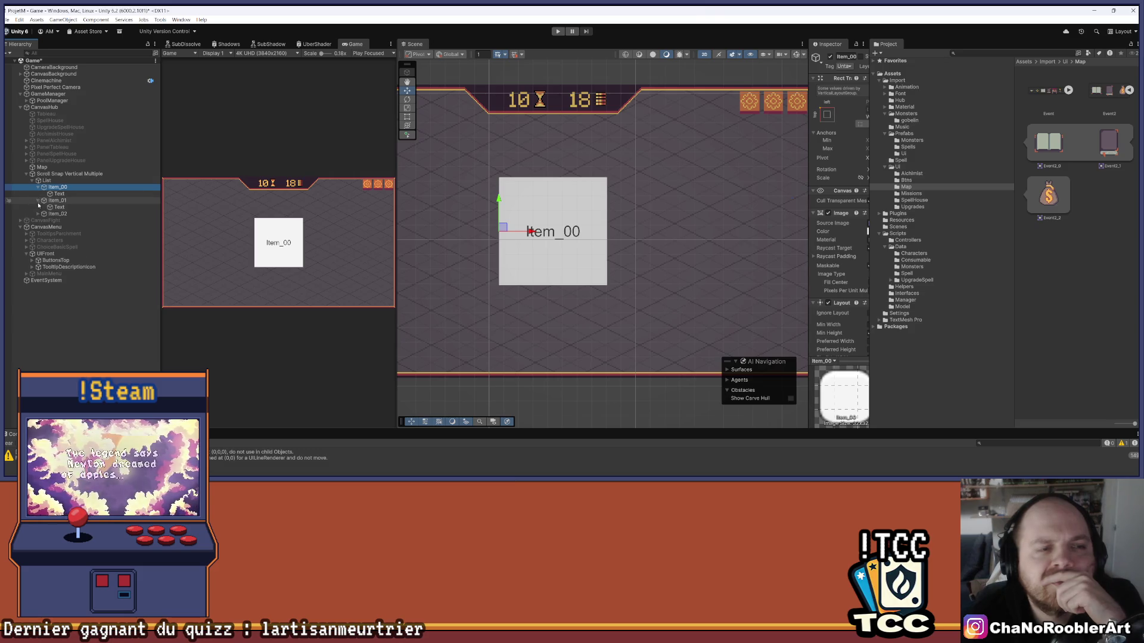
{"action": "left_click", "coordinate": [38, 214]}
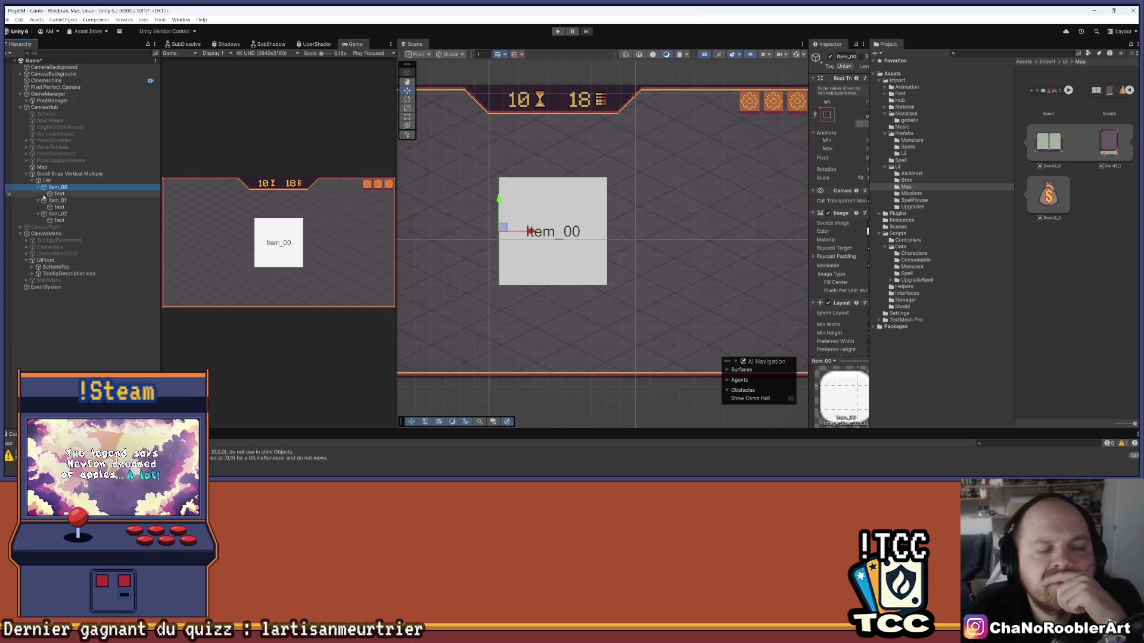
Delete the sample items Item_00, Item_01 and Item_02 from List
{"action": "left_click", "coordinate": [57, 180]}
{"action": "left_click", "coordinate": [62, 189]}
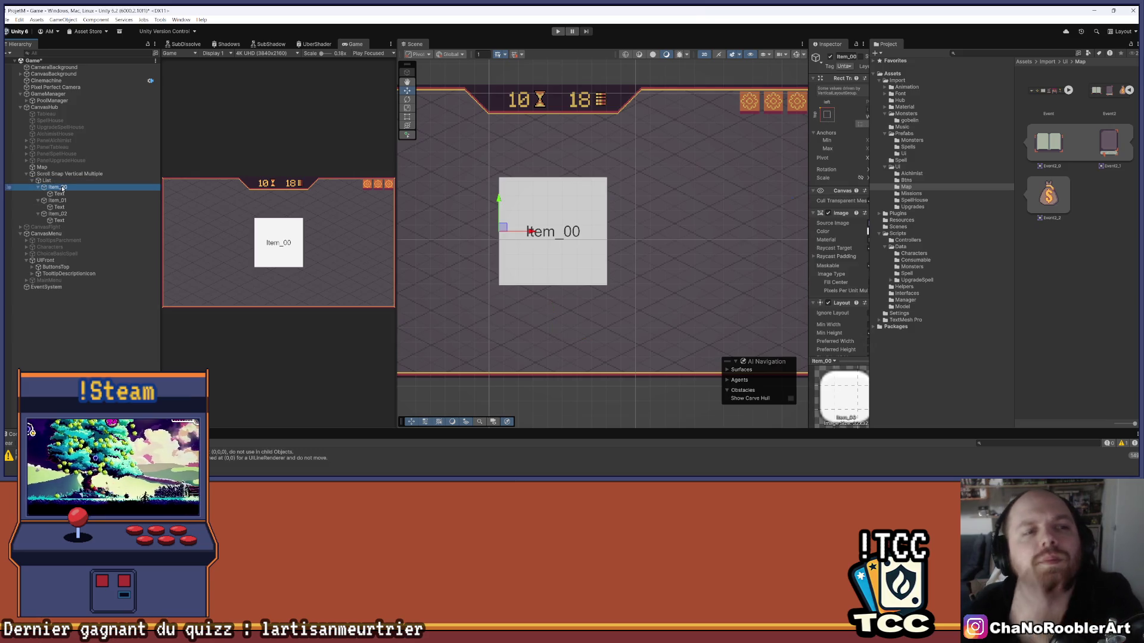
{"action": "left_click", "coordinate": [66, 214], "text": "shift"}
{"action": "key", "text": "Delete"}
Move Map into the List and start Play mode
{"action": "left_click", "coordinate": [55, 168]}
{"action": "left_click_drag", "start_coordinate": [56, 180], "coordinate": [54, 180]}
{"action": "left_click", "coordinate": [557, 31]}
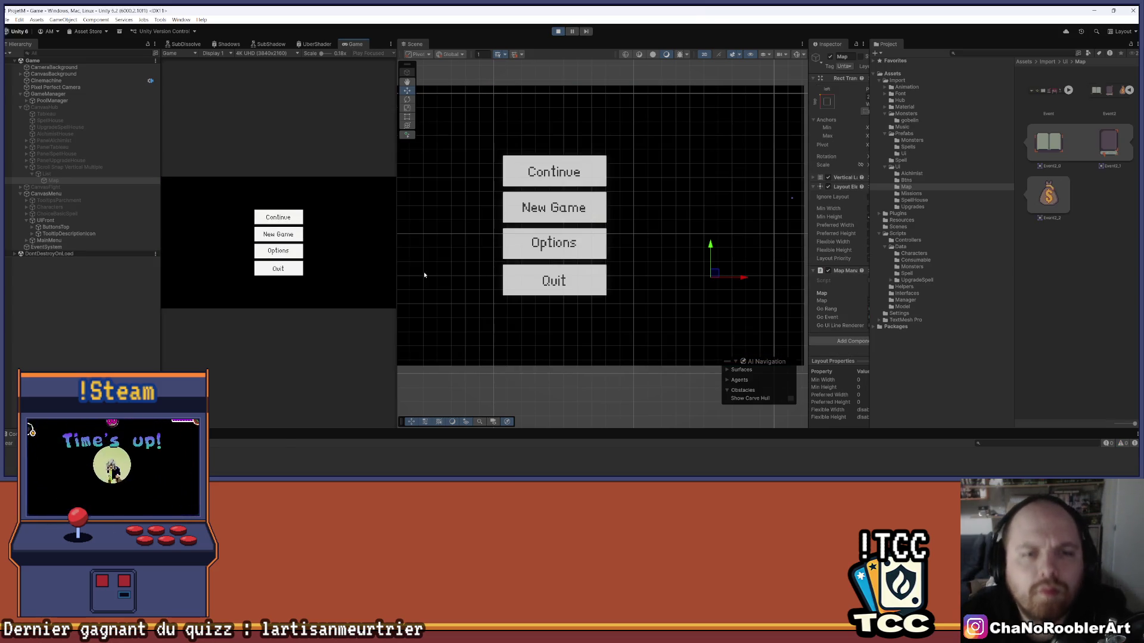
Continue past the main menu into the event map, then frame Map in the Scene view
{"action": "left_click", "coordinate": [298, 218]}
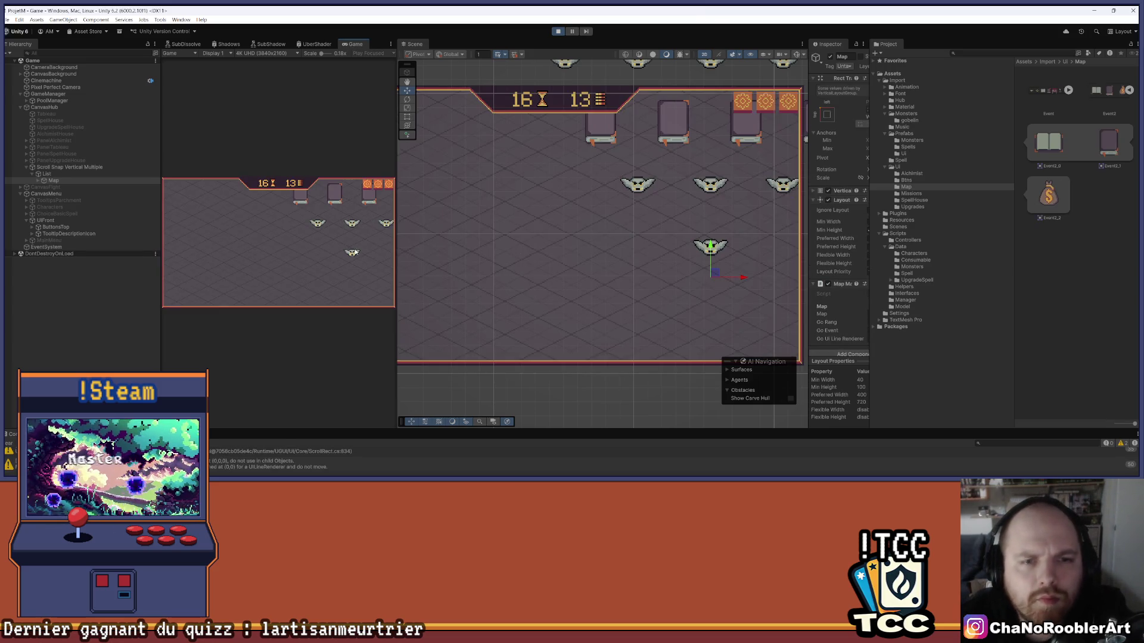
{"action": "left_click_drag", "start_coordinate": [578, 195], "coordinate": [668, 279]}
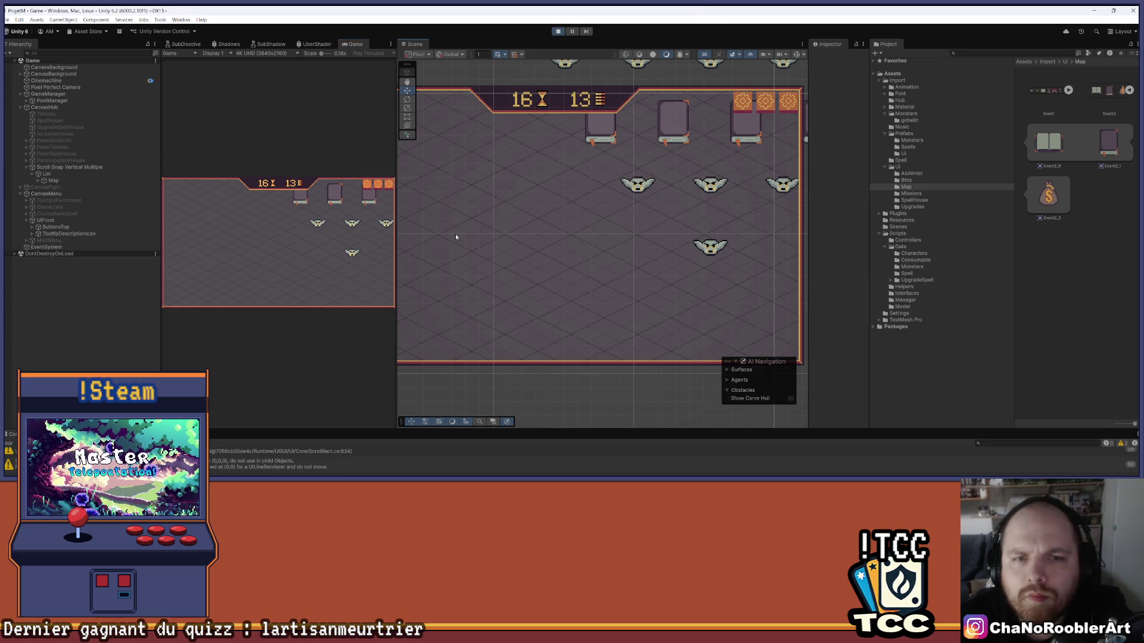
{"action": "scroll", "coordinate": [561, 251], "scroll_direction": "down", "scroll_amount": 3}
{"action": "scroll", "coordinate": [561, 251], "scroll_direction": "down", "scroll_amount": 5}
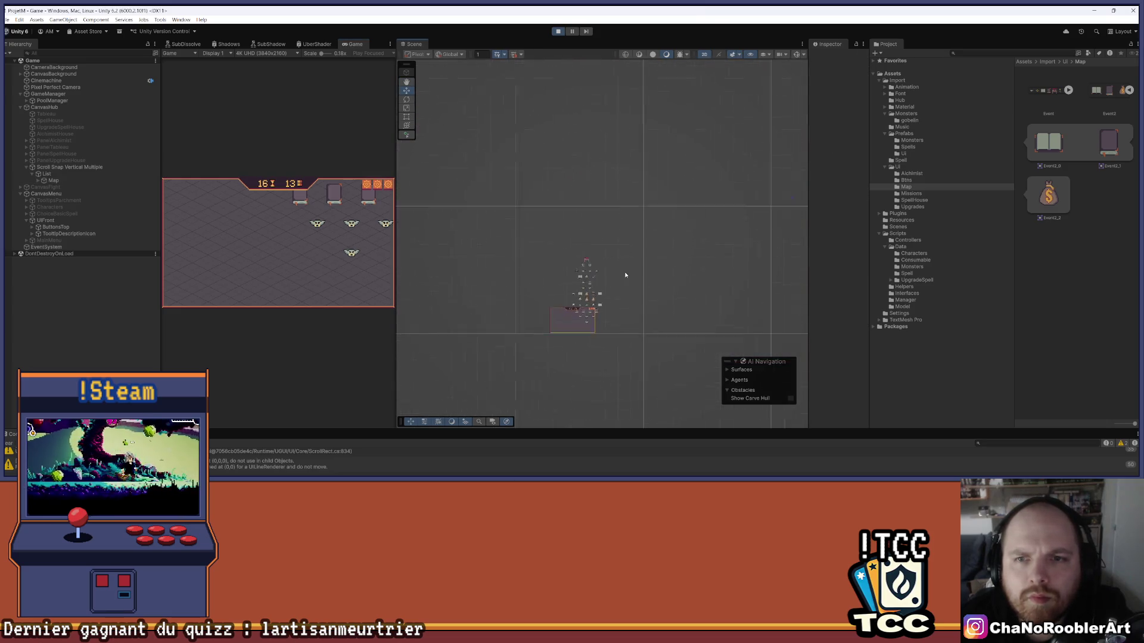
{"action": "scroll", "coordinate": [583, 266], "scroll_direction": "down", "scroll_amount": 5}
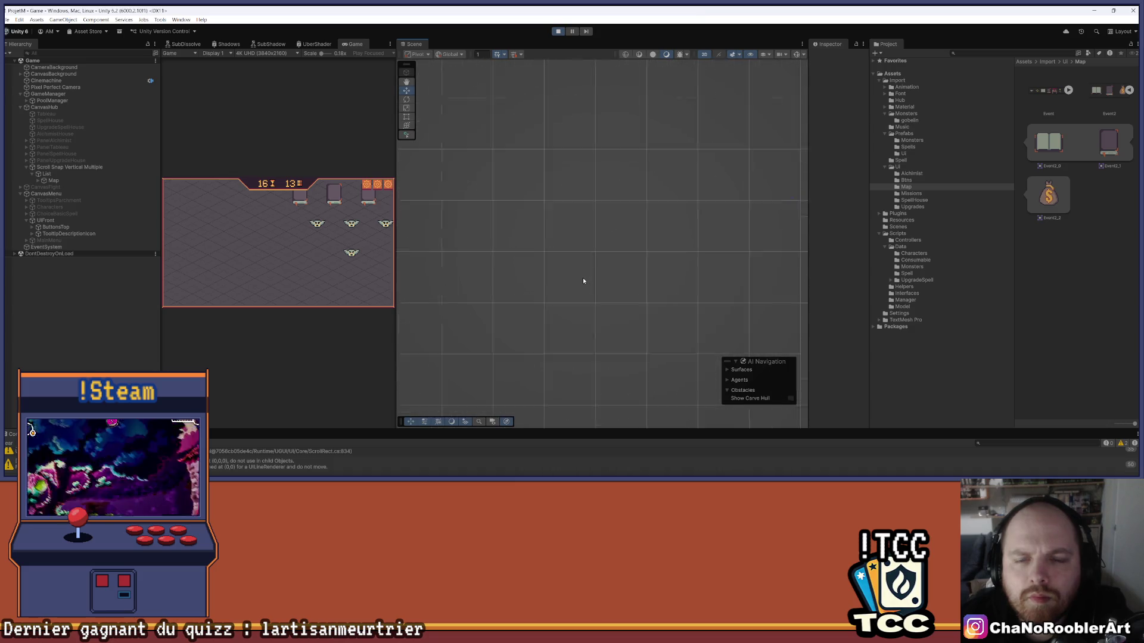
{"action": "scroll", "coordinate": [549, 167], "scroll_direction": "up", "scroll_amount": 5}
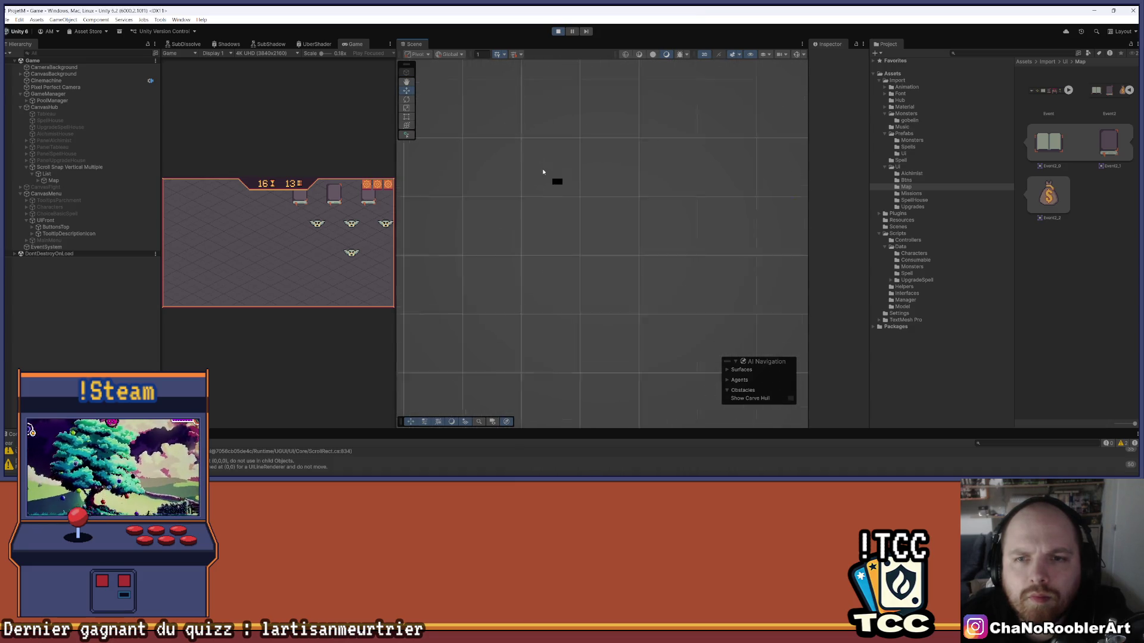
{"action": "scroll", "coordinate": [540, 227], "scroll_direction": "down", "scroll_amount": 5}
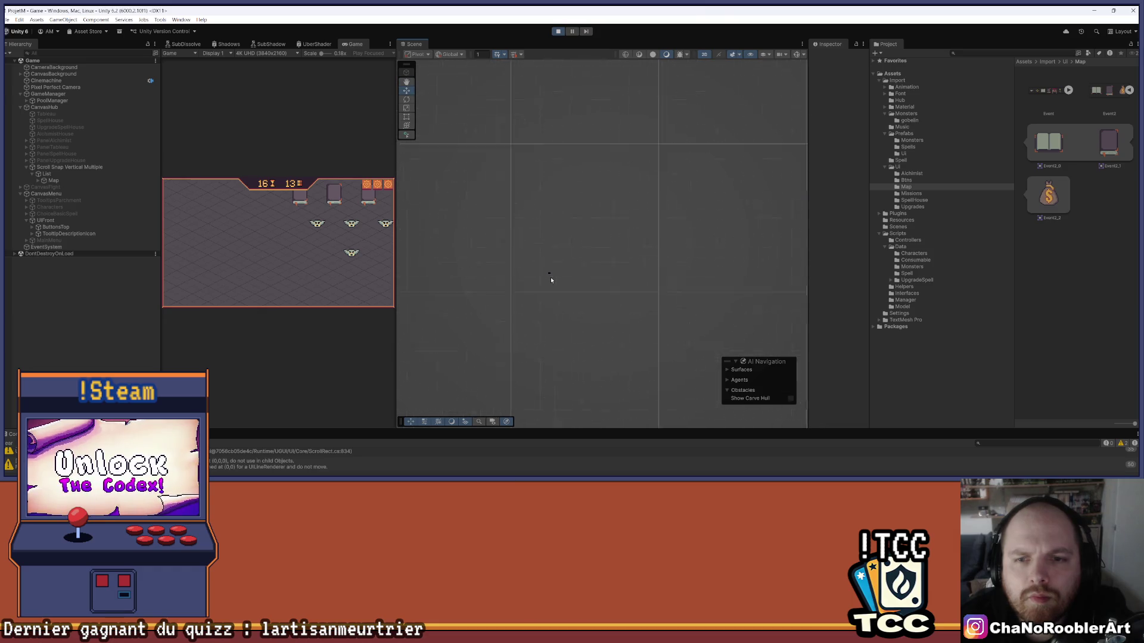
{"action": "scroll", "coordinate": [521, 217], "scroll_direction": "up", "scroll_amount": 3}
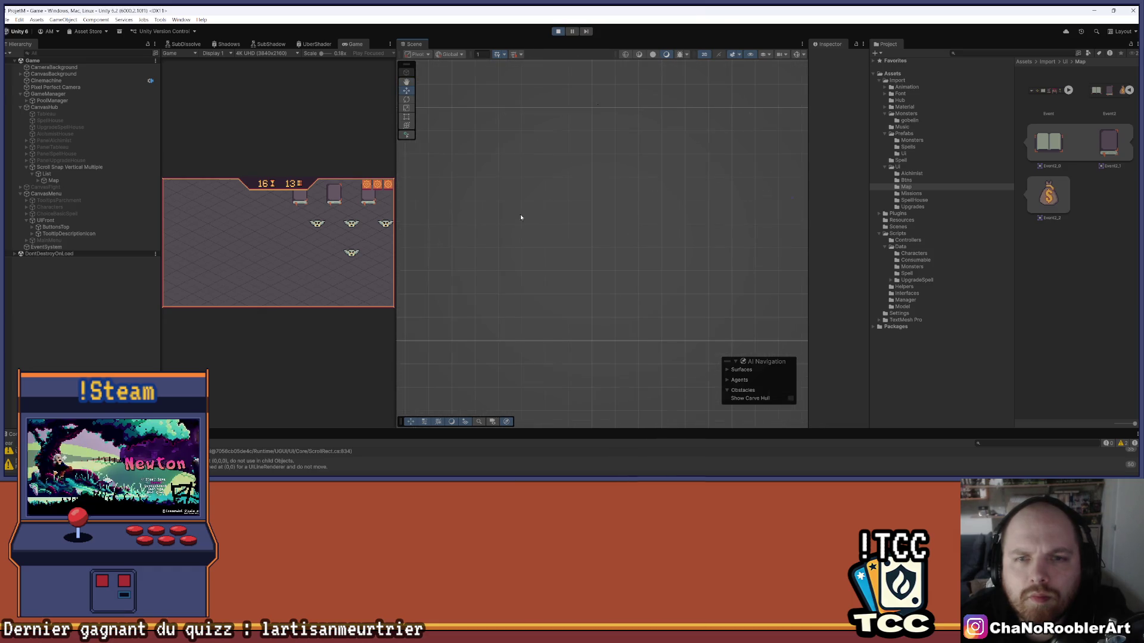
{"action": "double_click", "coordinate": [57, 181]}
Expand Map, select List to show its Vertical Layout Group and Content Size Fitter, and widen the Inspector
{"action": "mouse_move", "coordinate": [632, 299]}
{"action": "left_mouse_down"}
{"action": "mouse_move", "coordinate": [585, 215]}
{"action": "mouse_move", "coordinate": [556, 340]}
{"action": "mouse_move", "coordinate": [583, 239]}
{"action": "left_mouse_up"}
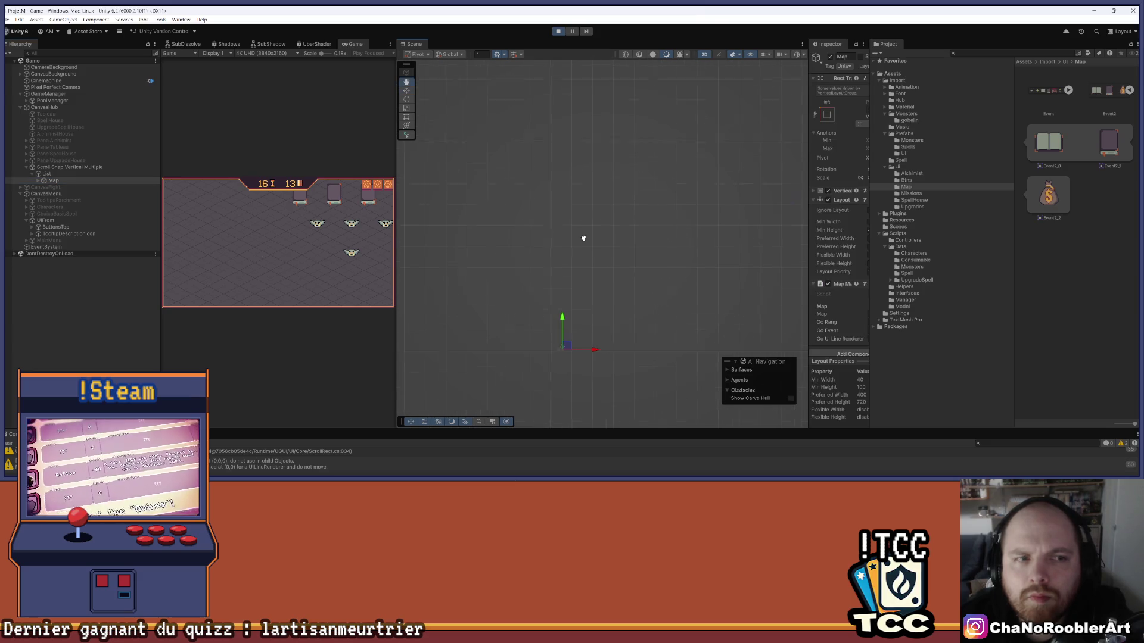
{"action": "left_click", "coordinate": [38, 180]}
{"action": "double_click", "coordinate": [72, 187]}
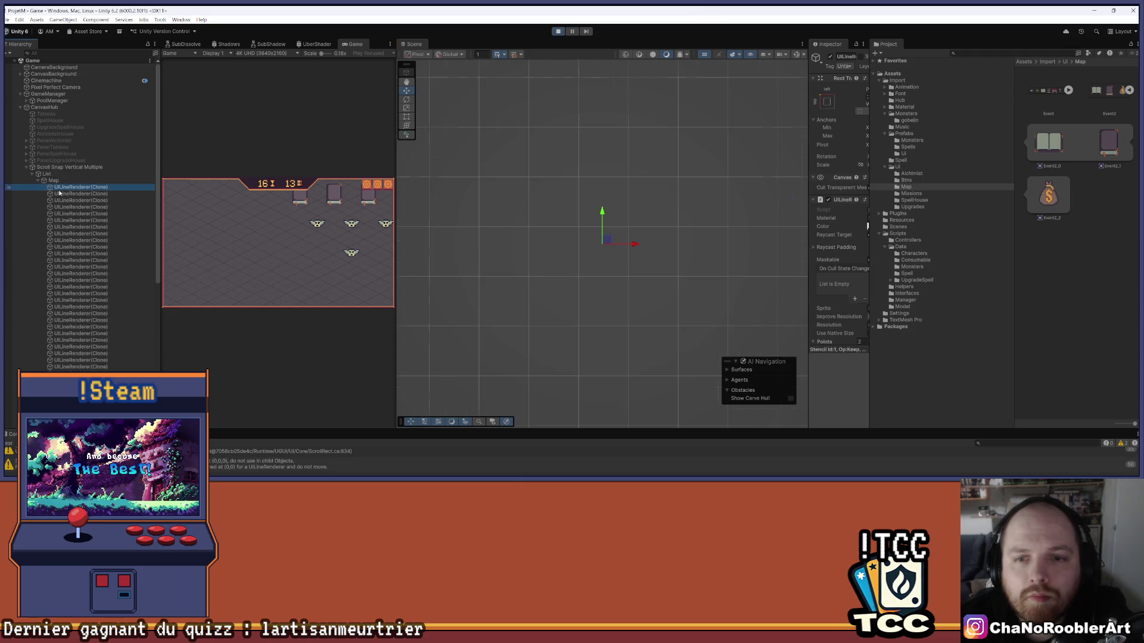
{"action": "scroll", "coordinate": [583, 273], "scroll_direction": "down", "scroll_amount": 3}
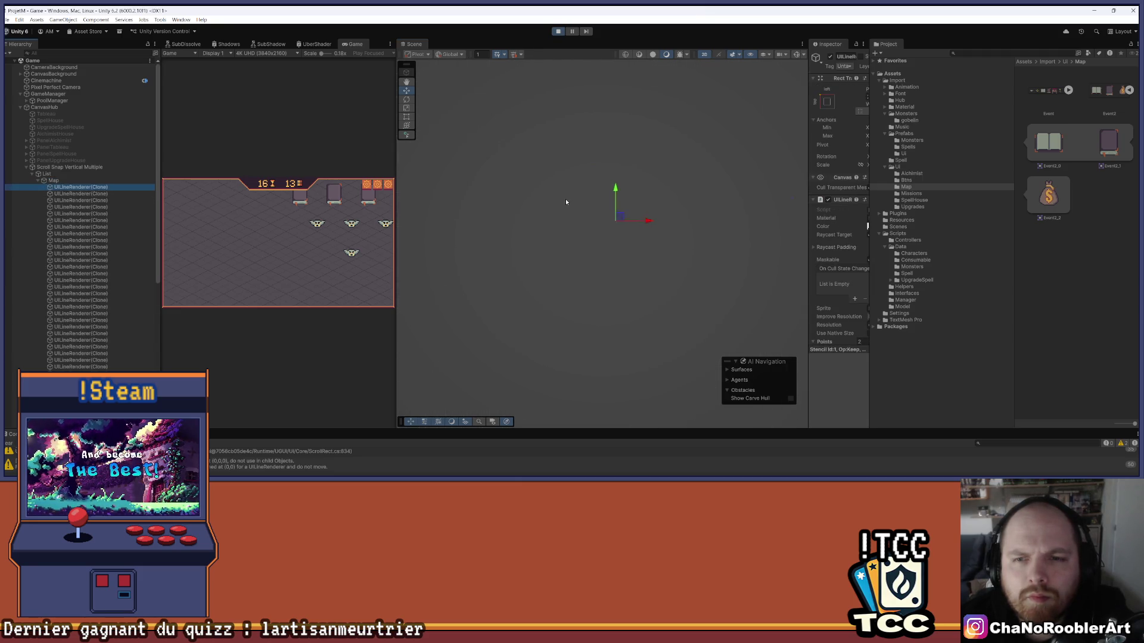
{"action": "scroll", "coordinate": [596, 268], "scroll_direction": "up", "scroll_amount": 3}
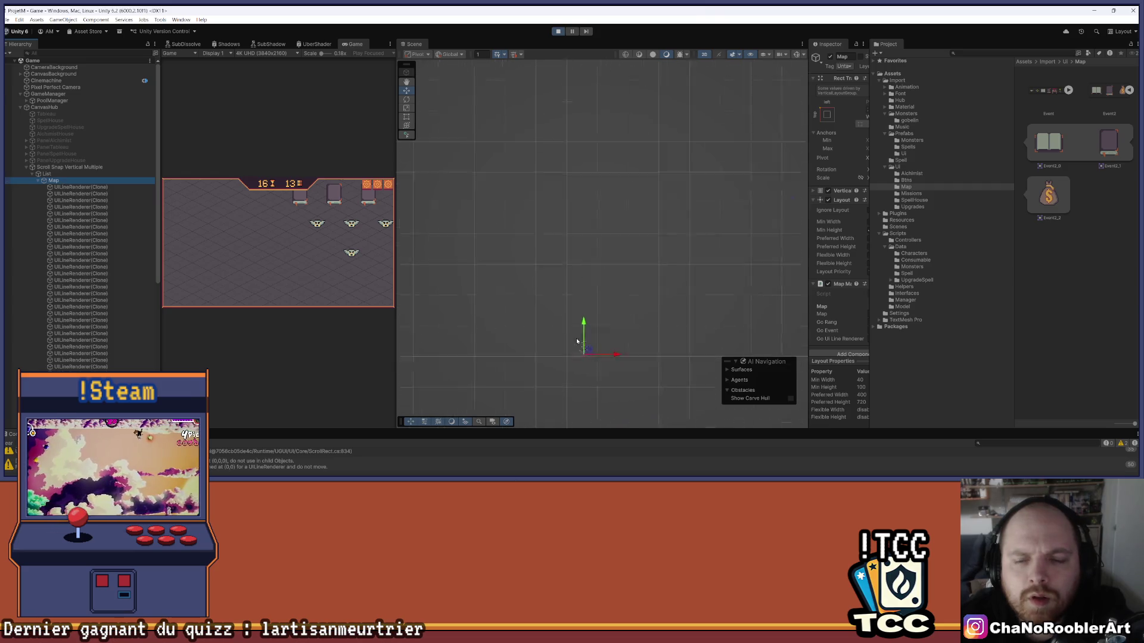
{"action": "left_click", "coordinate": [570, 293]}
{"action": "scroll", "coordinate": [570, 294], "scroll_direction": "up", "scroll_amount": 10}
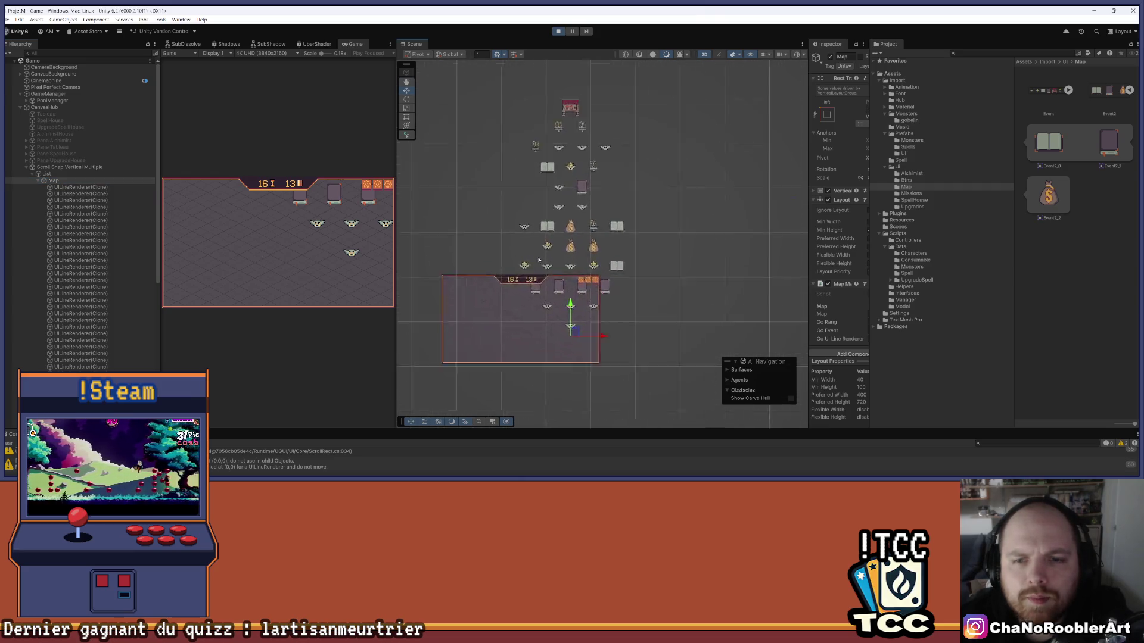
{"action": "left_click", "coordinate": [65, 174]}
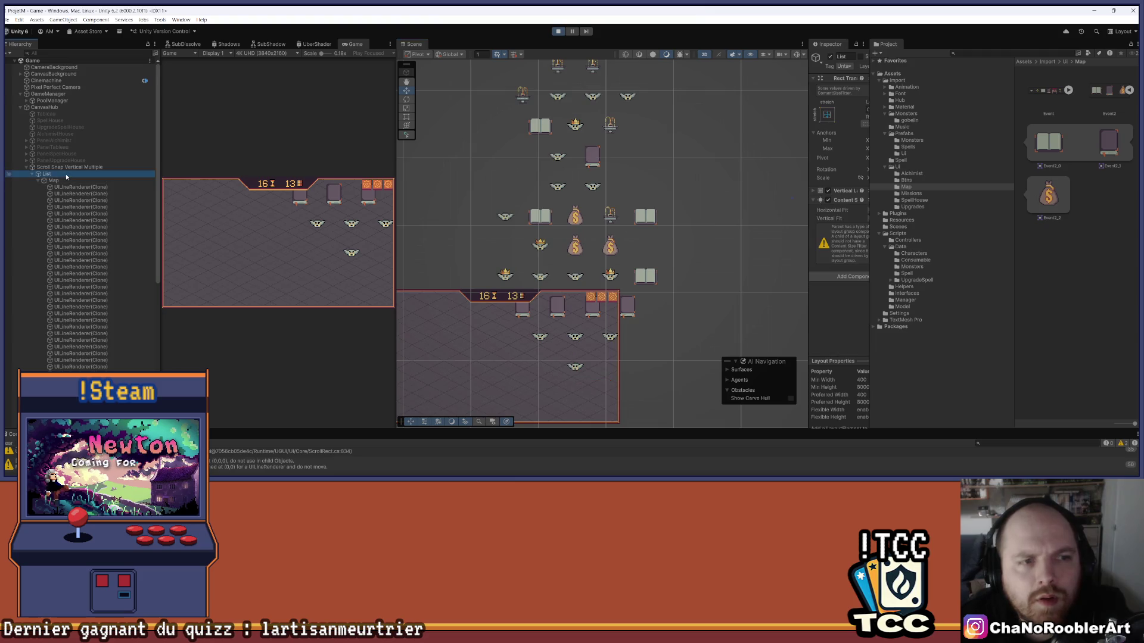
{"action": "left_click_drag", "start_coordinate": [807, 157], "coordinate": [687, 168]}
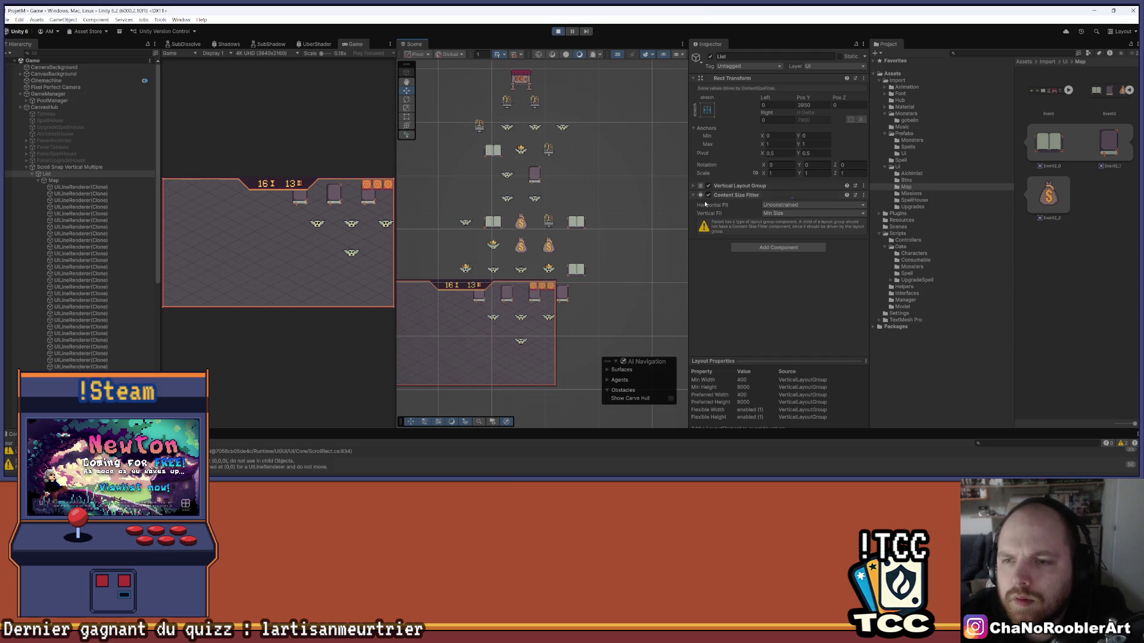
In List's Vertical Layout Group, tick Control Child Size width and height and align children Middle Center
{"action": "left_click", "coordinate": [693, 186]}
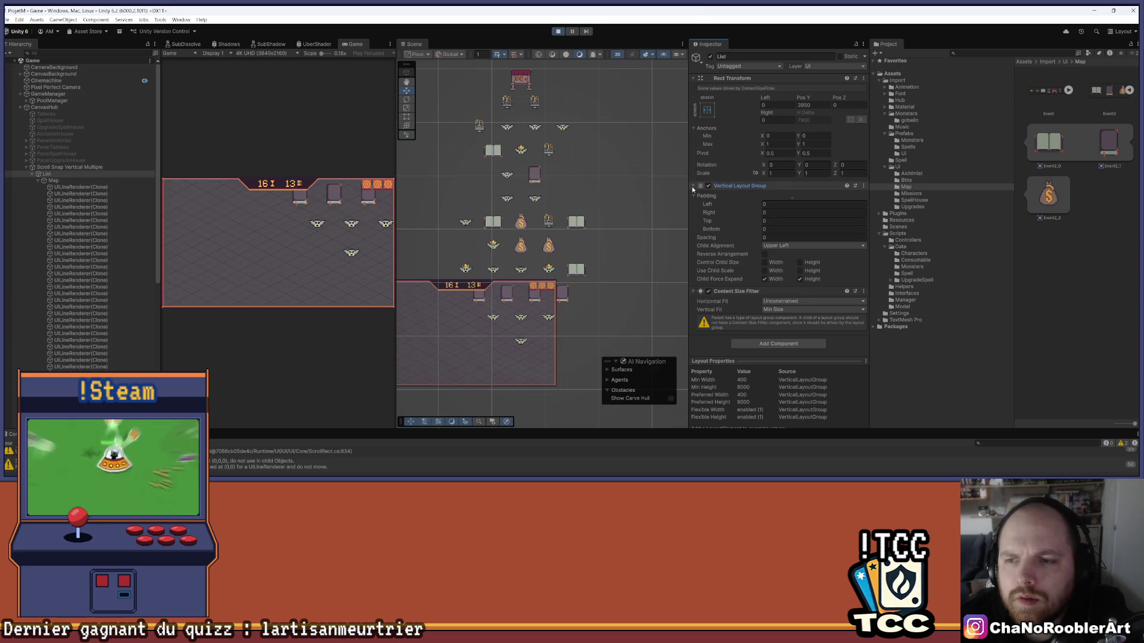
{"action": "left_click", "coordinate": [764, 262]}
{"action": "left_click", "coordinate": [800, 263]}
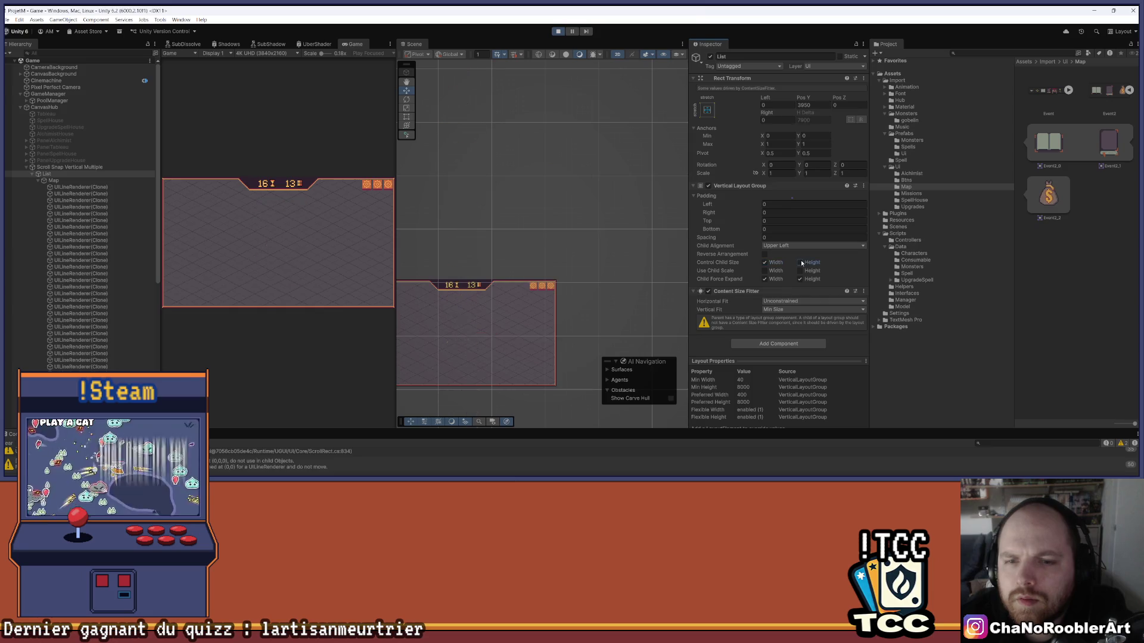
{"action": "left_click", "coordinate": [780, 246]}
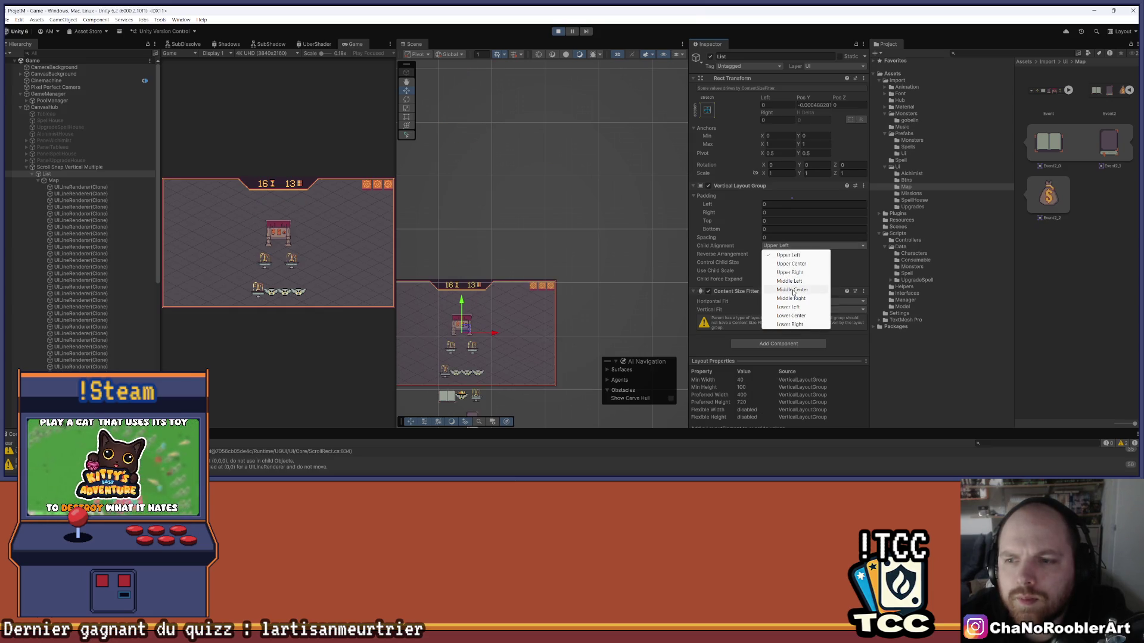
{"action": "left_click", "coordinate": [792, 290]}
{"action": "mouse_move", "coordinate": [667, 273]}
{"action": "left_mouse_down"}
{"action": "mouse_move", "coordinate": [600, 204]}
{"action": "mouse_move", "coordinate": [574, 273]}
{"action": "mouse_move", "coordinate": [591, 185]}
{"action": "mouse_move", "coordinate": [567, 245]}
{"action": "left_mouse_up"}
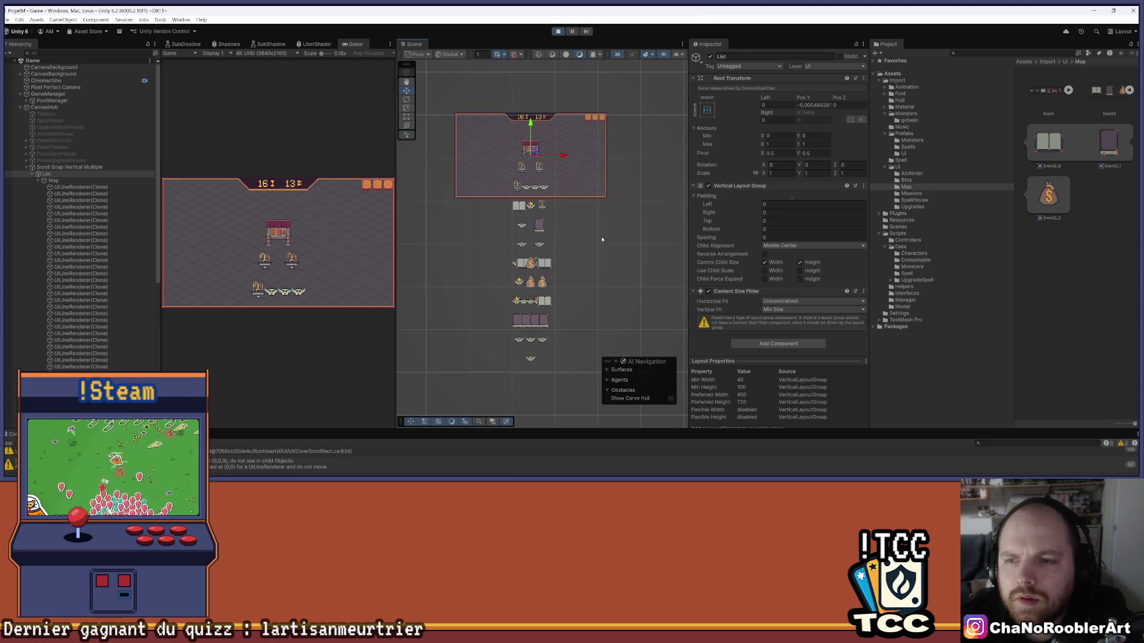
Set the Content Size Fitter's vertical and horizontal fit to Preferred Size
{"action": "left_click", "coordinate": [785, 310]}
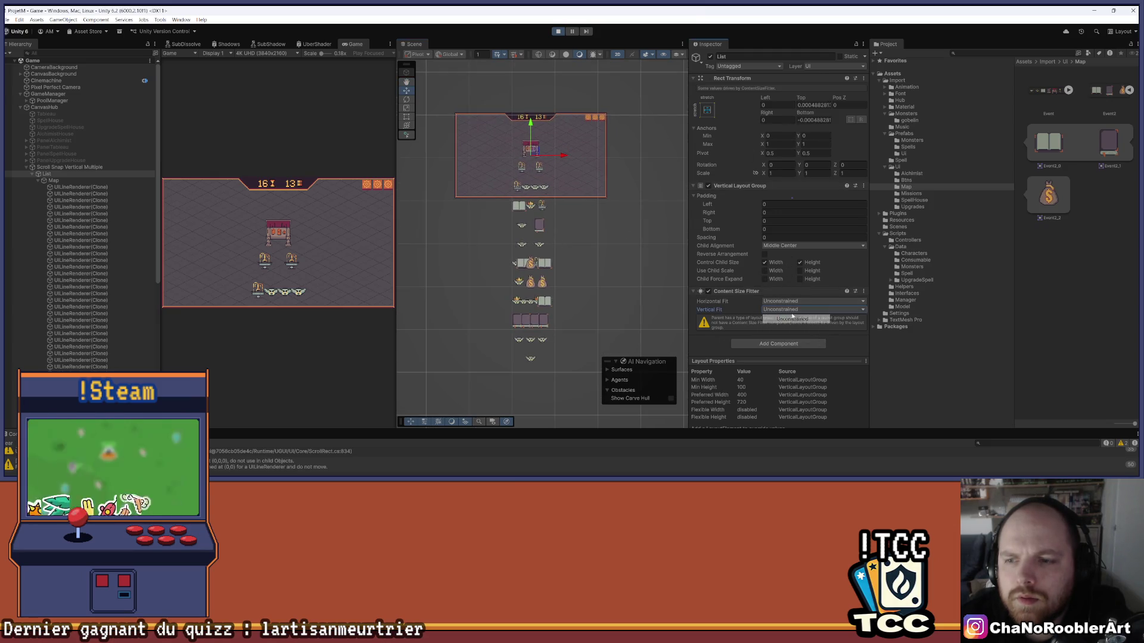
{"action": "left_click", "coordinate": [788, 336]}
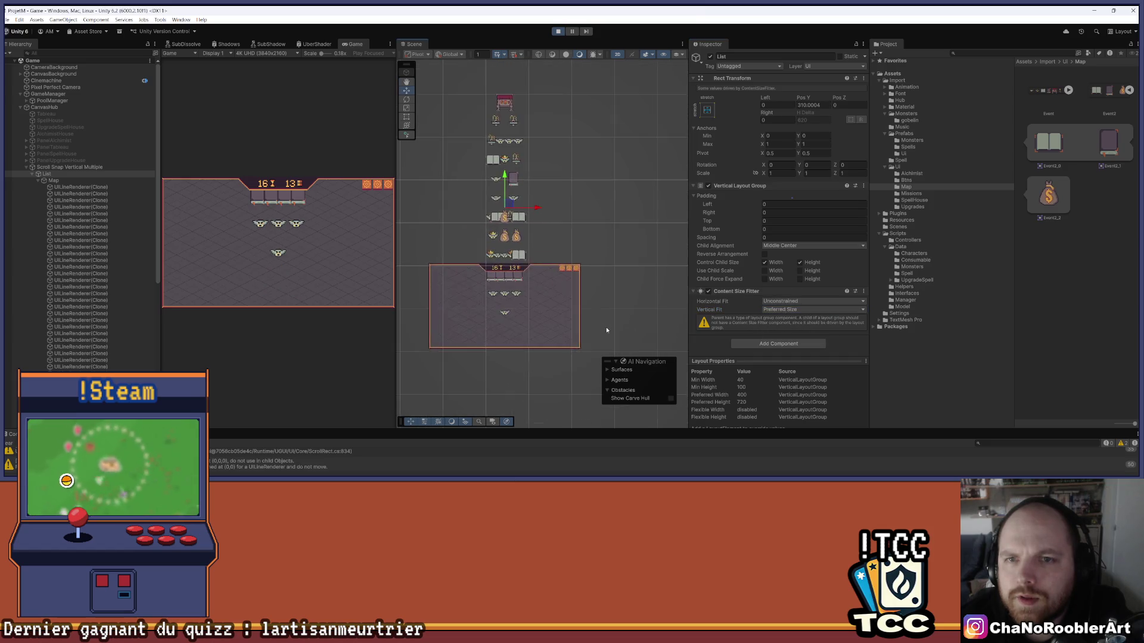
{"action": "left_click", "coordinate": [808, 291]}
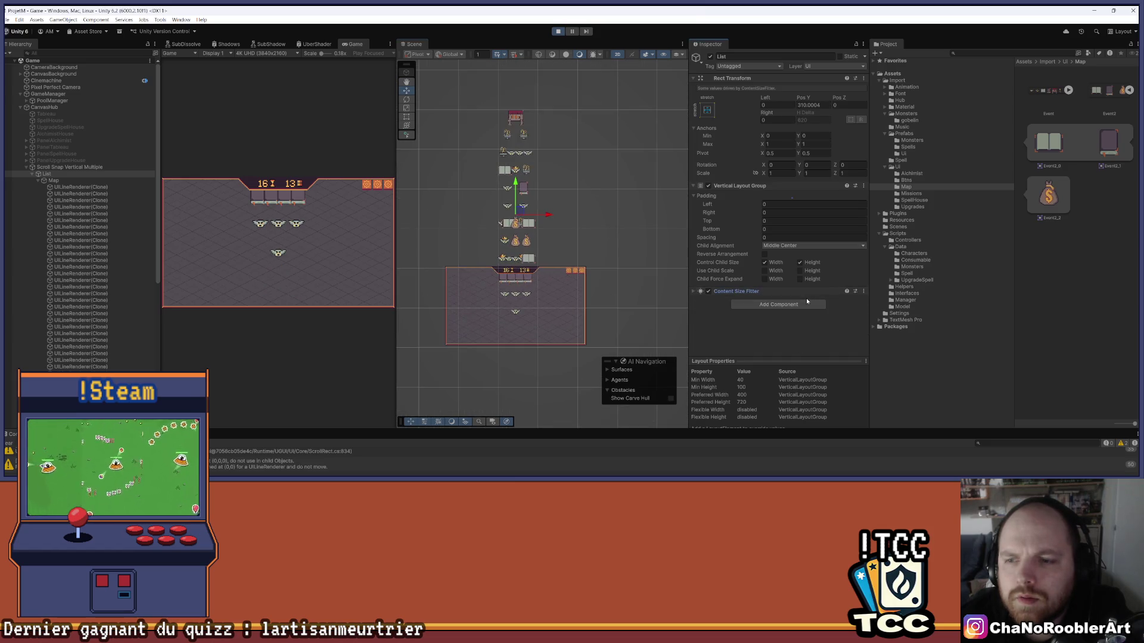
{"action": "left_click", "coordinate": [787, 291]}
{"action": "left_click", "coordinate": [781, 310]}
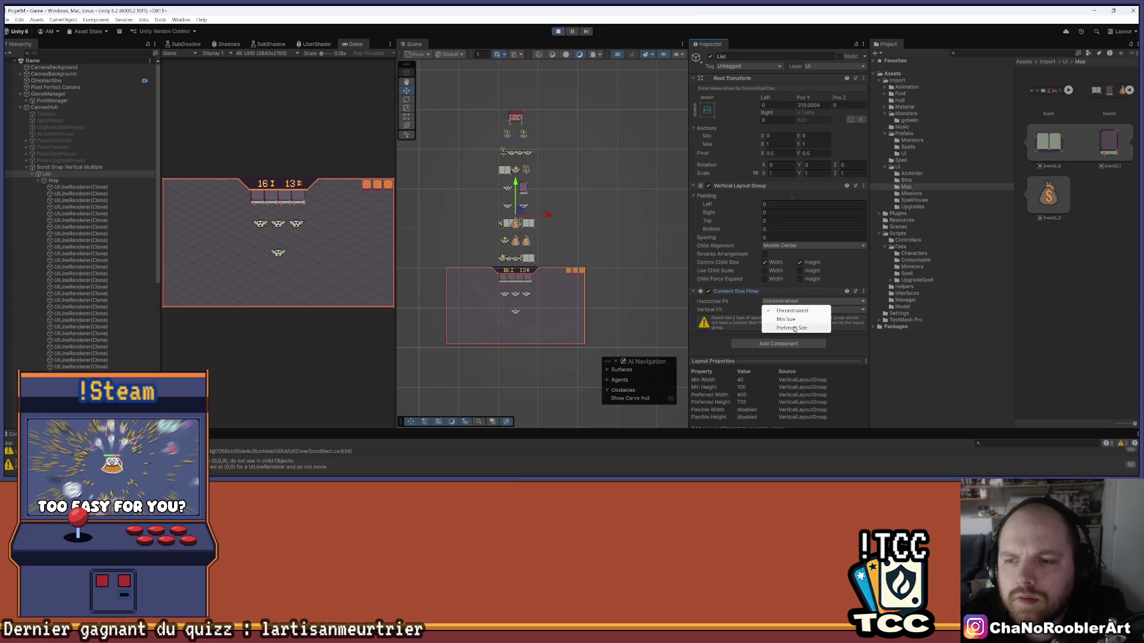
{"action": "left_click", "coordinate": [794, 328]}
{"action": "scroll", "coordinate": [513, 232], "scroll_direction": "up", "scroll_amount": 2}
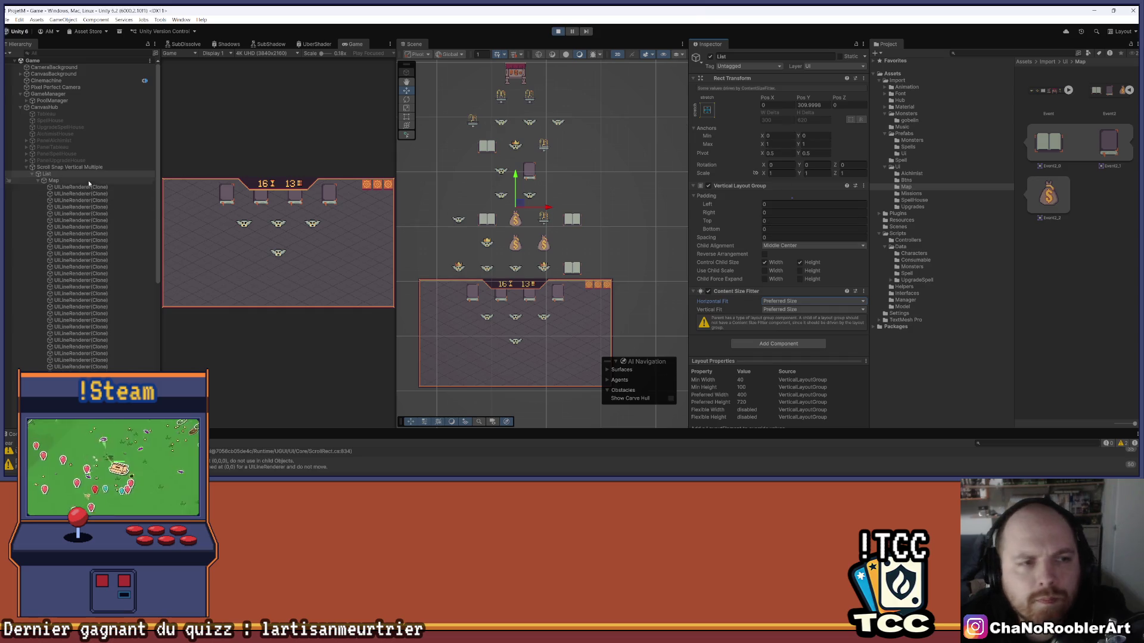
Select Scroll Snap Vertical Multiple, look through its Inspector, and exit Play mode
{"action": "left_click", "coordinate": [66, 169]}
{"action": "scroll", "coordinate": [799, 246], "scroll_direction": "down", "scroll_amount": 5}
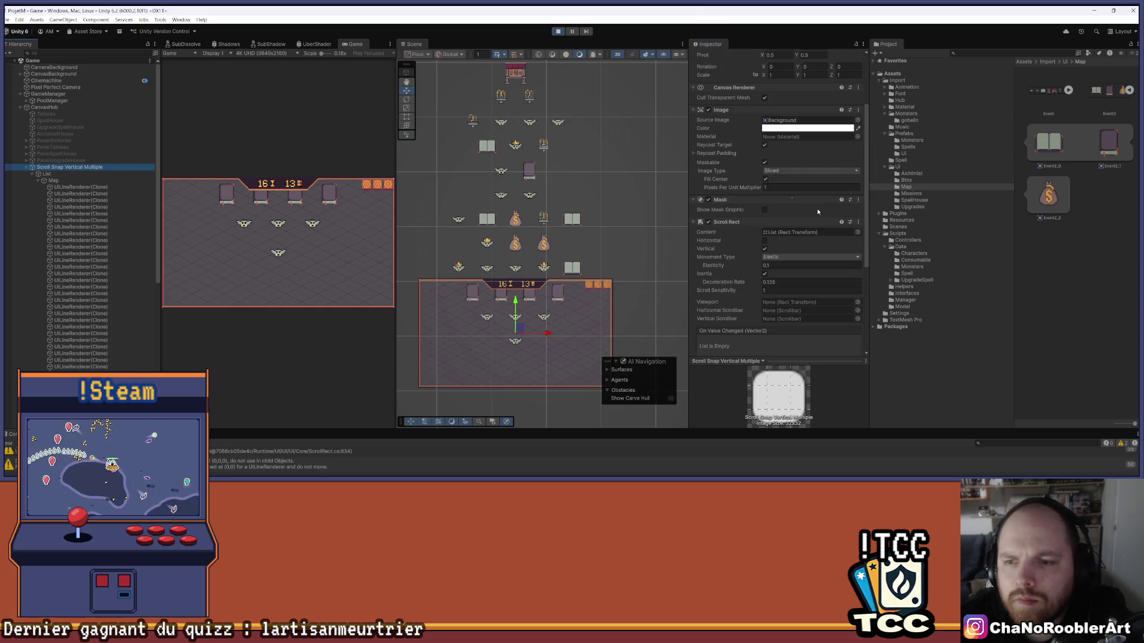
{"action": "scroll", "coordinate": [801, 244], "scroll_direction": "down", "scroll_amount": 3}
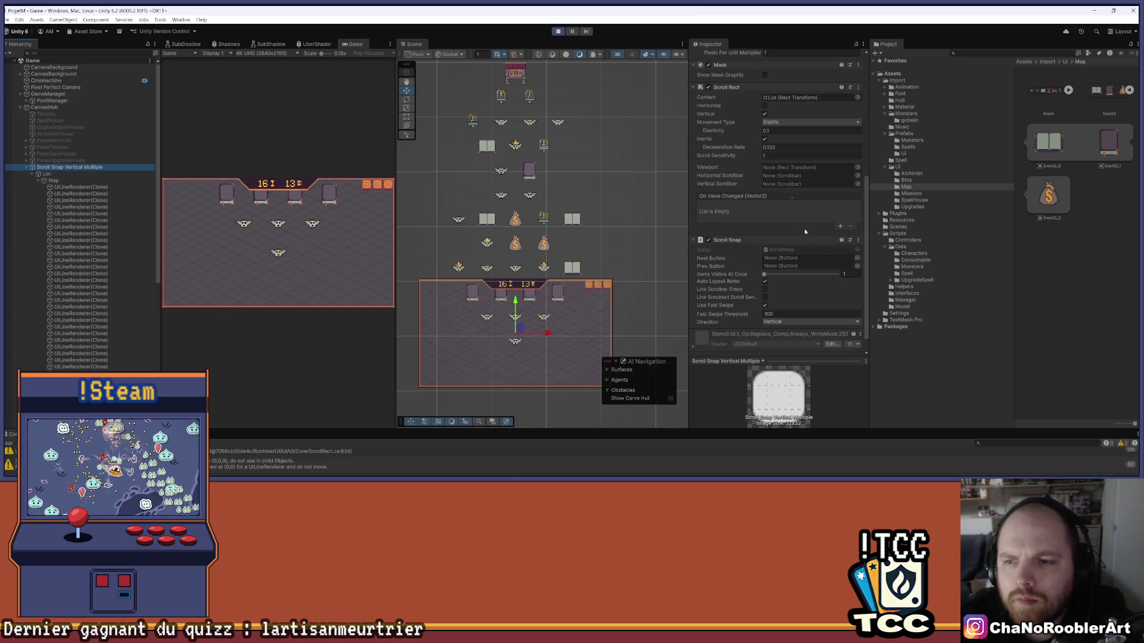
{"action": "scroll", "coordinate": [809, 263], "scroll_direction": "down", "scroll_amount": 1}
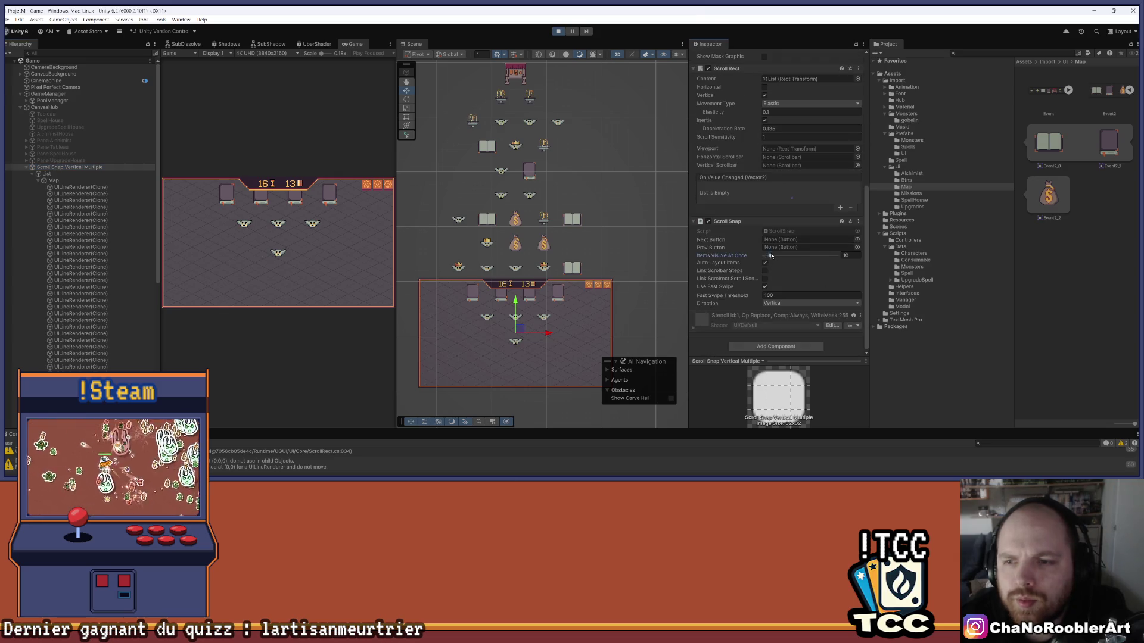
{"action": "left_click", "coordinate": [558, 31]}
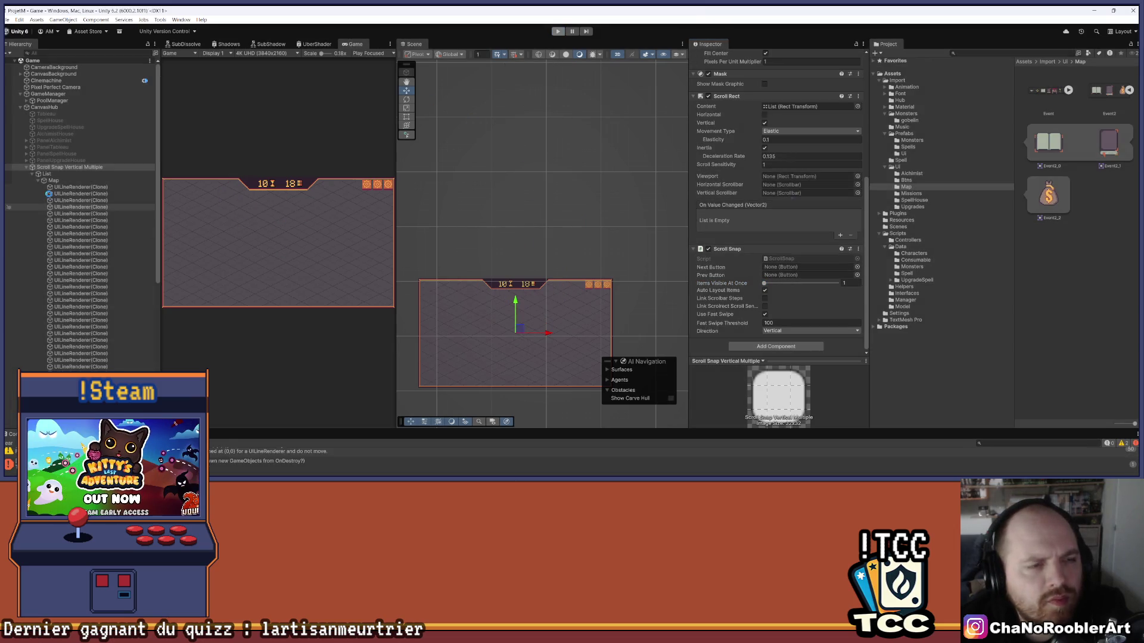
Set List's Content Size Fitter horizontal and vertical fit to Preferred Size
{"action": "left_click", "coordinate": [46, 174]}
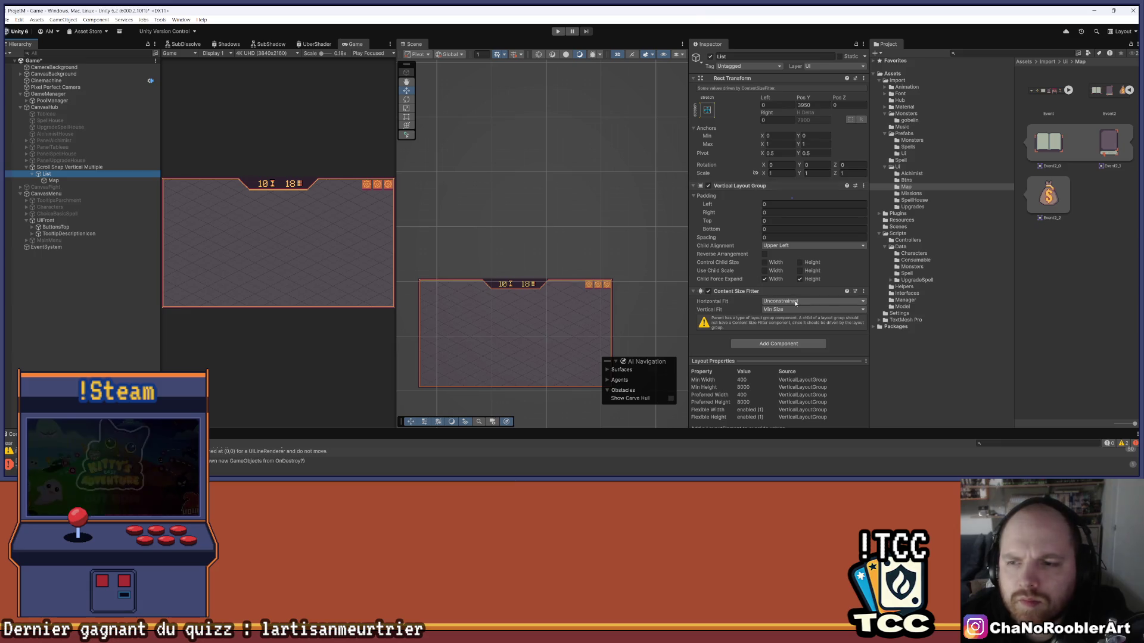
{"action": "left_click", "coordinate": [788, 309]}
{"action": "left_click", "coordinate": [791, 329]}
{"action": "left_click", "coordinate": [787, 309]}
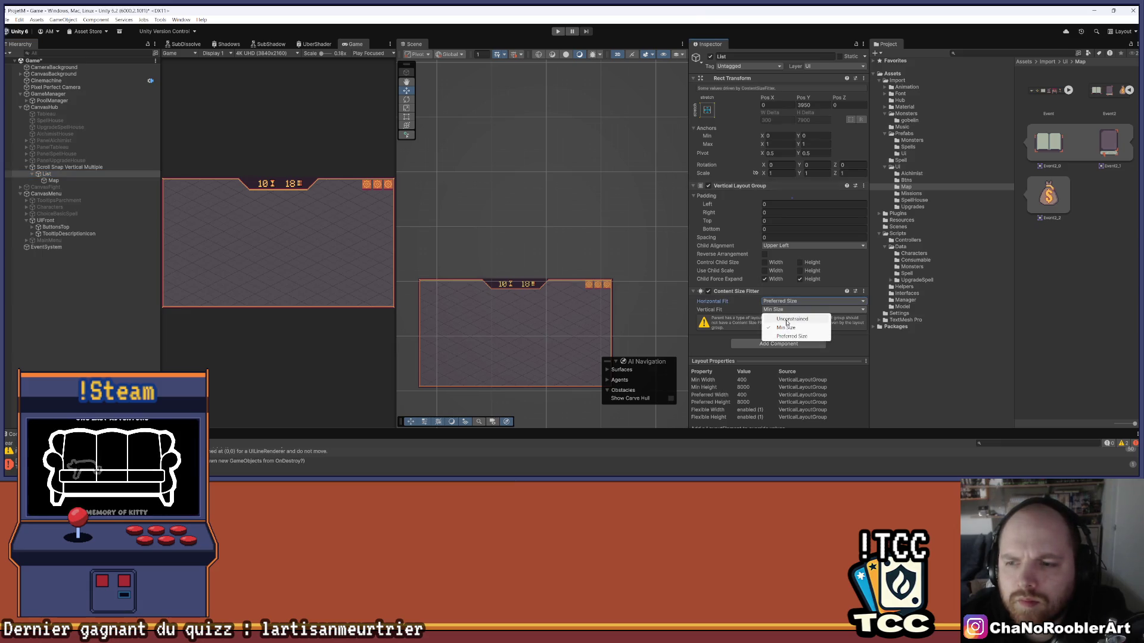
{"action": "left_click", "coordinate": [791, 337]}
Uncheck Child Force Expand width and height, set Child Alignment to Middle Center, and play
{"action": "left_click", "coordinate": [764, 279]}
{"action": "left_click", "coordinate": [800, 279]}
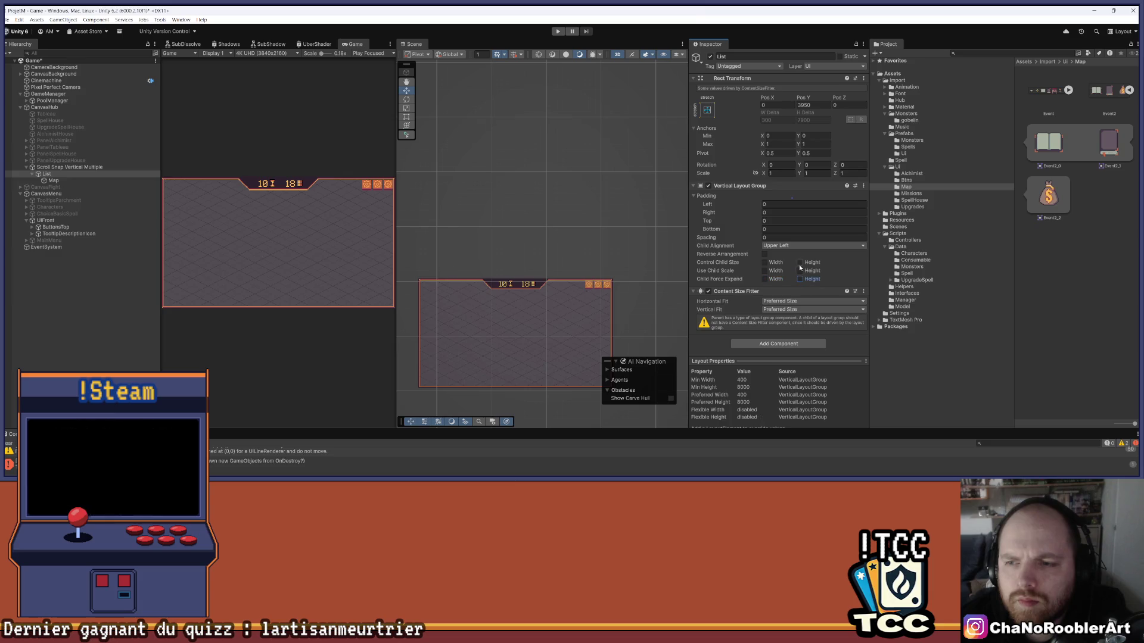
{"action": "left_click", "coordinate": [784, 247]}
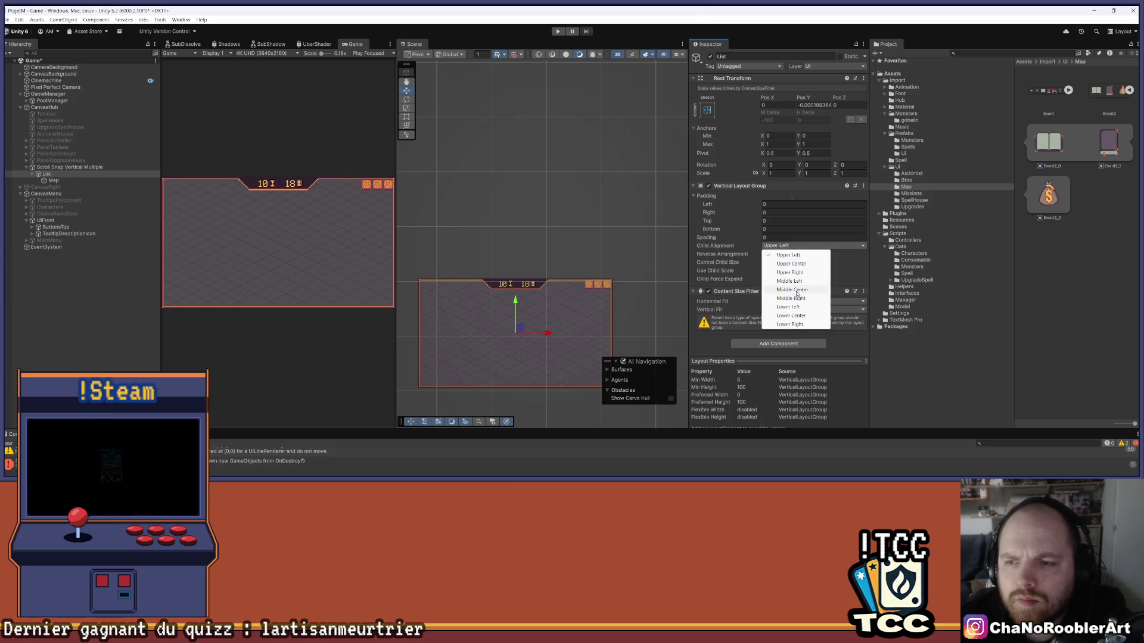
{"action": "left_click", "coordinate": [793, 290]}
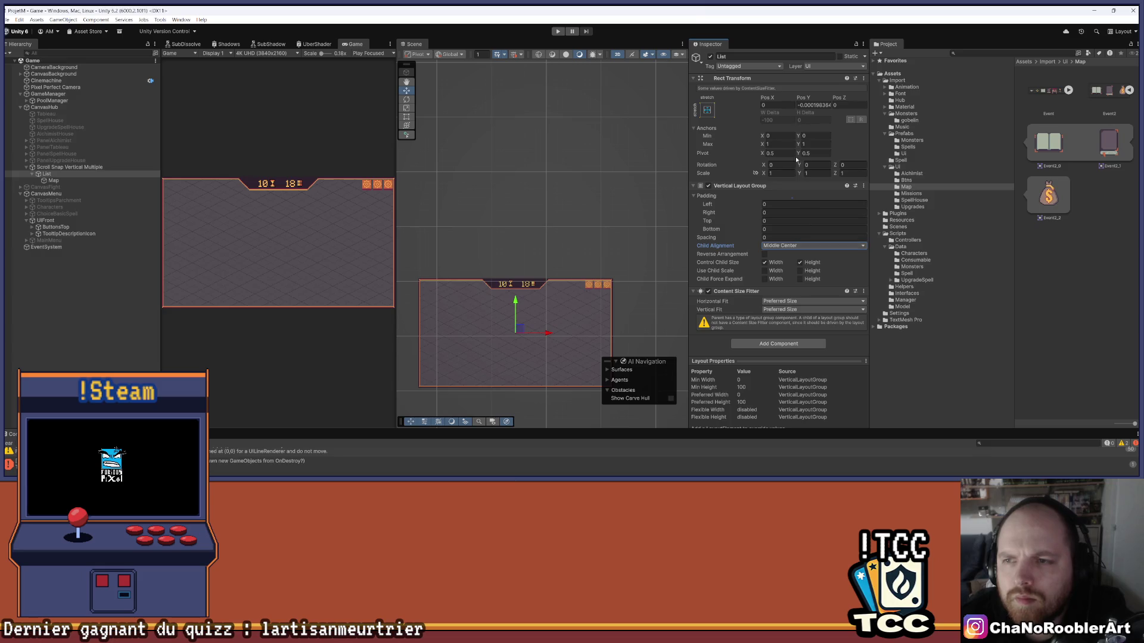
{"action": "left_click", "coordinate": [558, 31]}
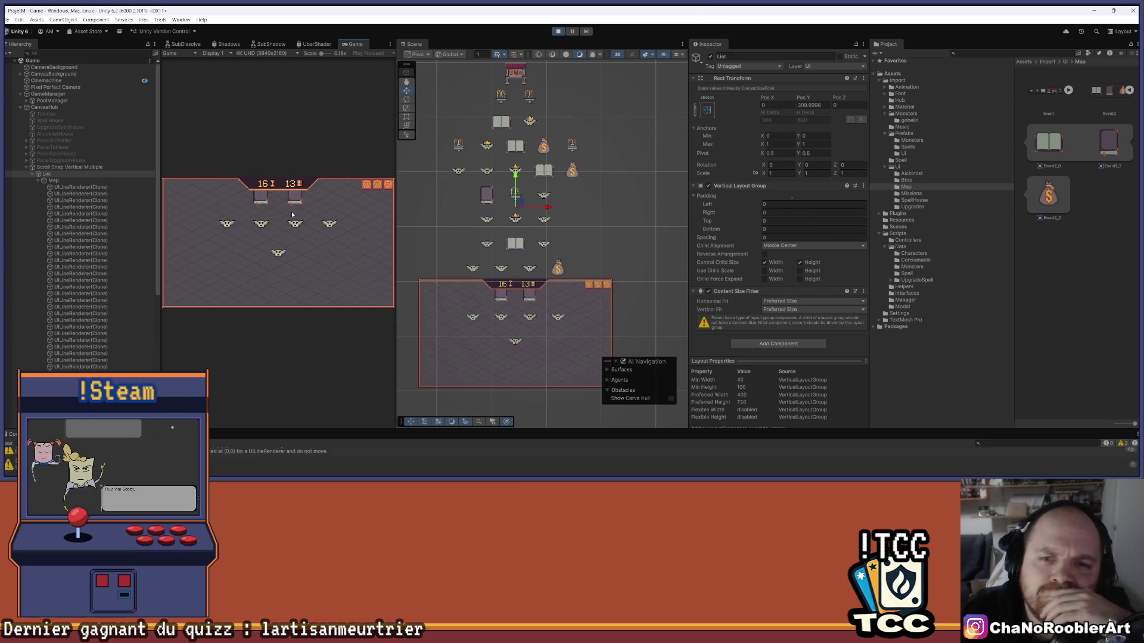
Collapse List in the Hierarchy and widen the Game view
{"action": "scroll", "coordinate": [541, 213], "scroll_direction": "down", "scroll_amount": 3}
{"action": "scroll", "coordinate": [541, 213], "scroll_direction": "down", "scroll_amount": 2}
{"action": "left_click", "coordinate": [34, 174]}
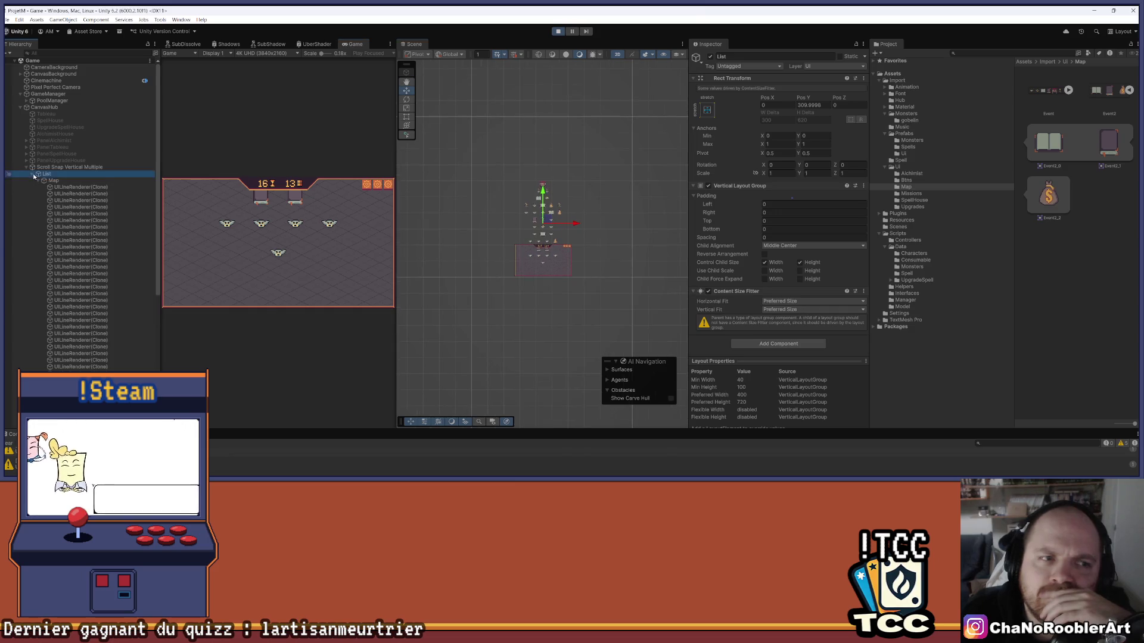
{"action": "left_click", "coordinate": [34, 174]}
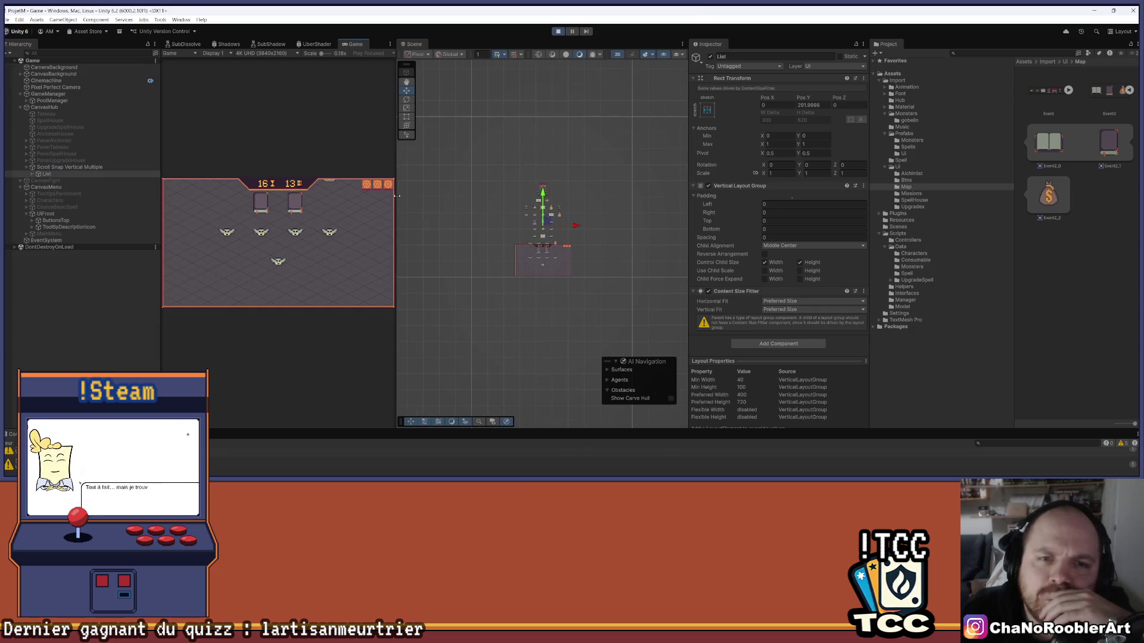
{"action": "left_click_drag", "start_coordinate": [396, 196], "coordinate": [508, 228]}
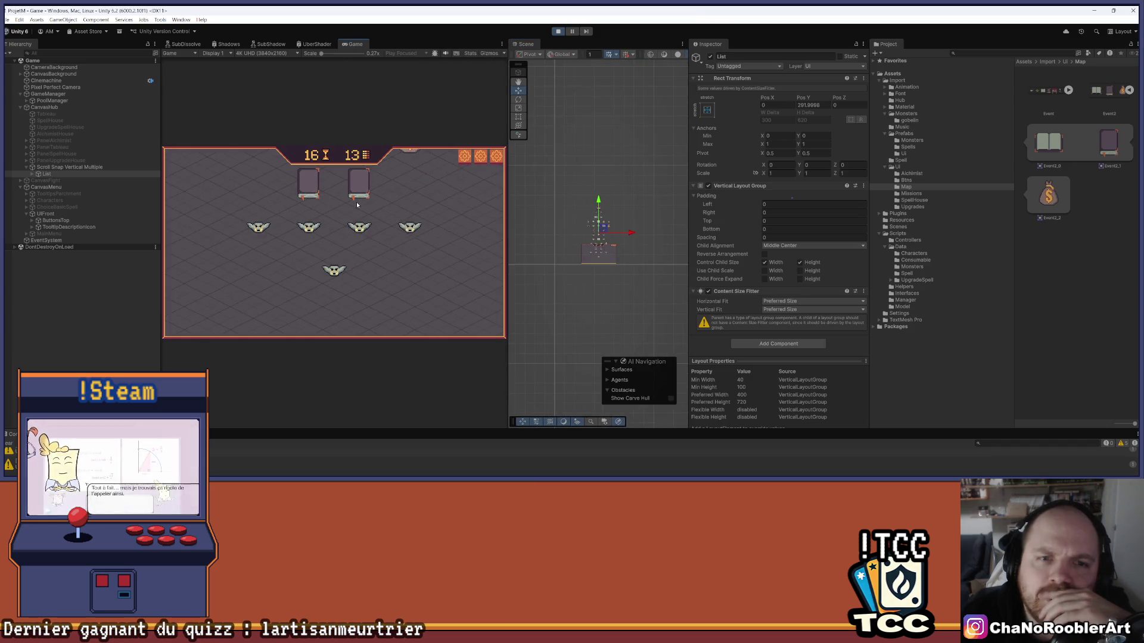
Try scrolling the event map in the Game view, then enlarge the Console panel
{"action": "left_click_drag", "start_coordinate": [334, 210], "coordinate": [337, 218]}
{"action": "scroll", "coordinate": [328, 244], "scroll_direction": "up", "scroll_amount": 2}
{"action": "scroll", "coordinate": [328, 254], "scroll_direction": "up", "scroll_amount": 2}
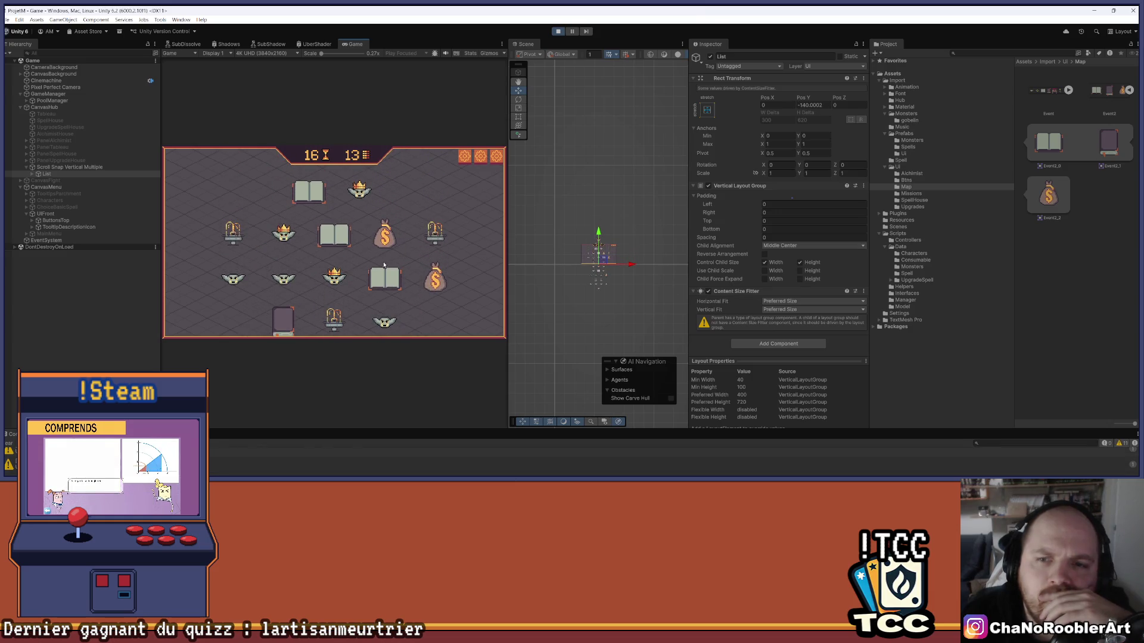
{"action": "scroll", "coordinate": [384, 265], "scroll_direction": "up", "scroll_amount": 2}
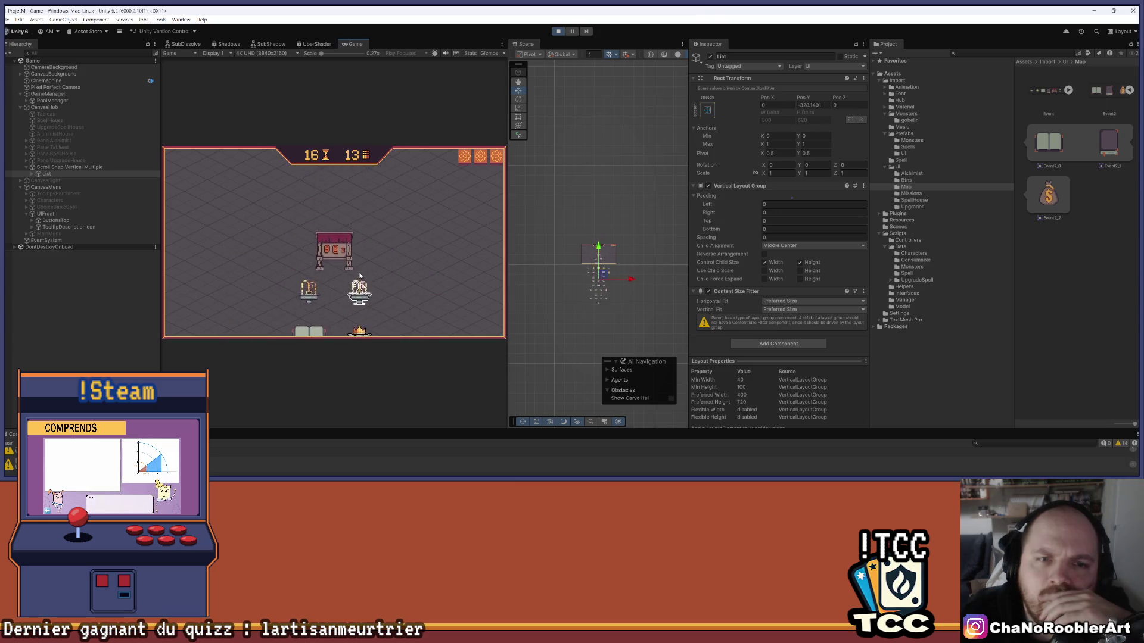
{"action": "scroll", "coordinate": [381, 276], "scroll_direction": "up", "scroll_amount": 1}
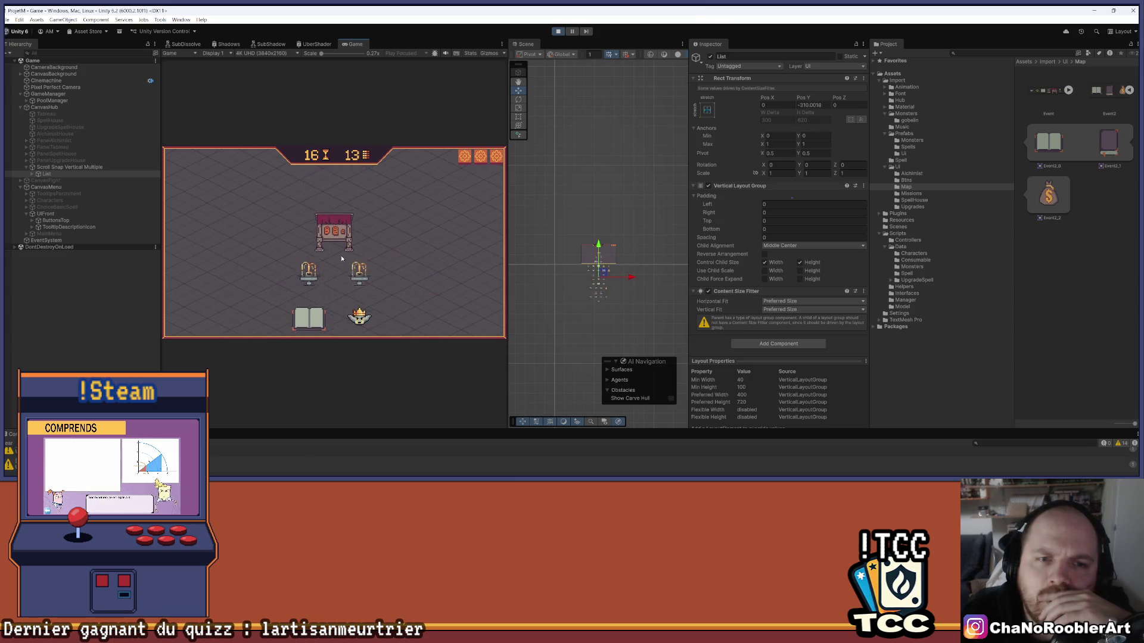
{"action": "scroll", "coordinate": [336, 287], "scroll_direction": "up", "scroll_amount": 1}
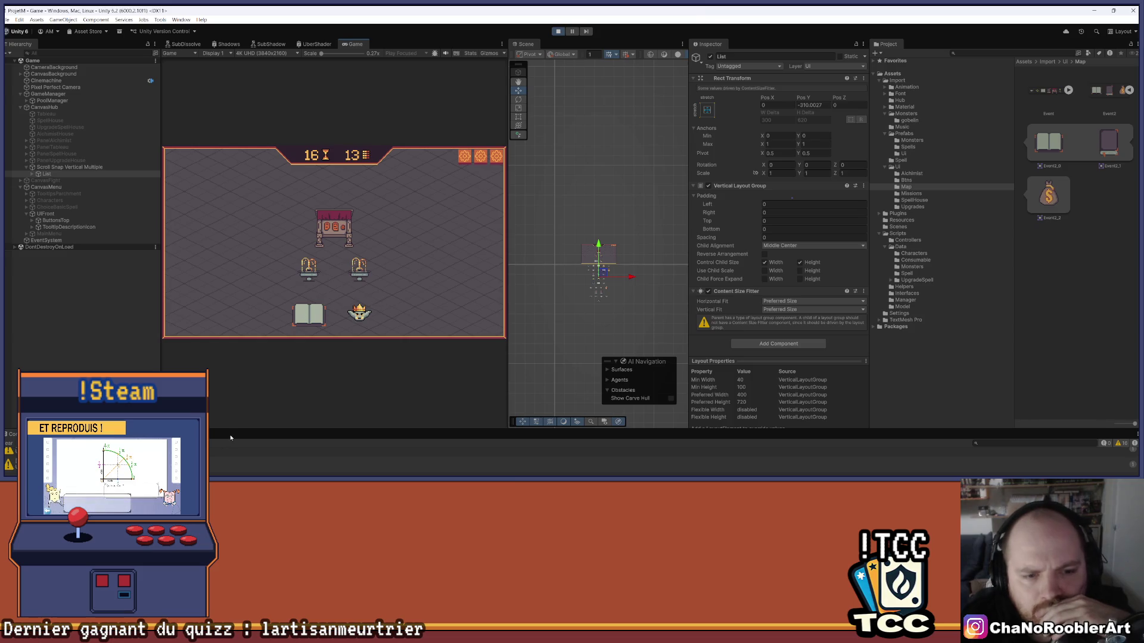
{"action": "left_click_drag", "start_coordinate": [357, 430], "coordinate": [357, 335]}
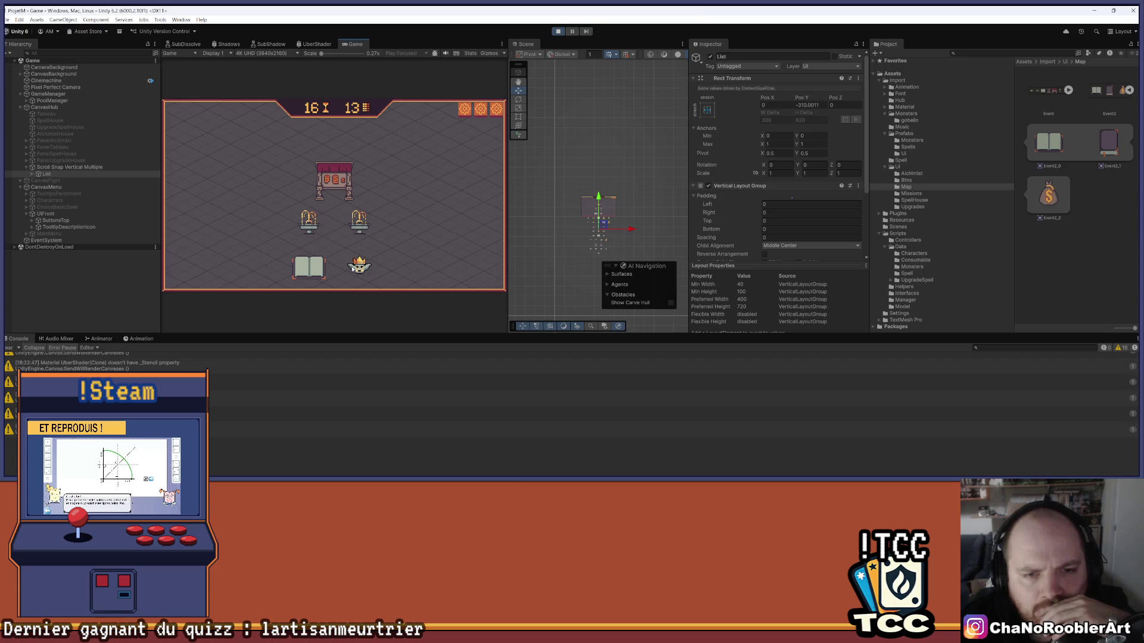
Deselect List, then drag the event map in the Game view to reveal higher rows
{"action": "left_click", "coordinate": [562, 208]}
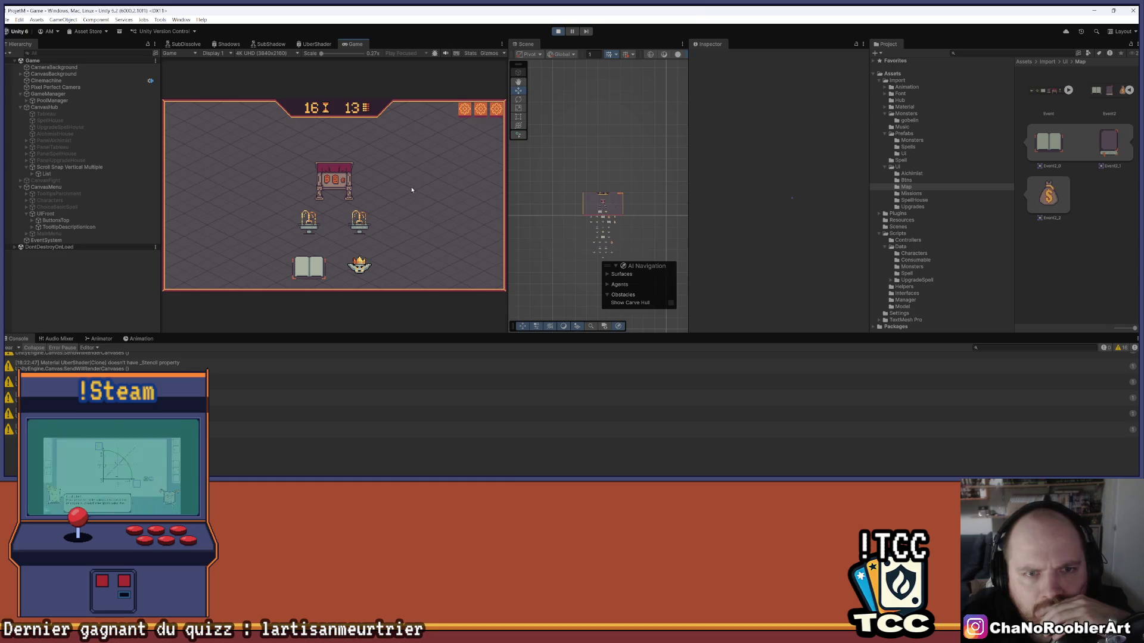
{"action": "left_click", "coordinate": [356, 228]}
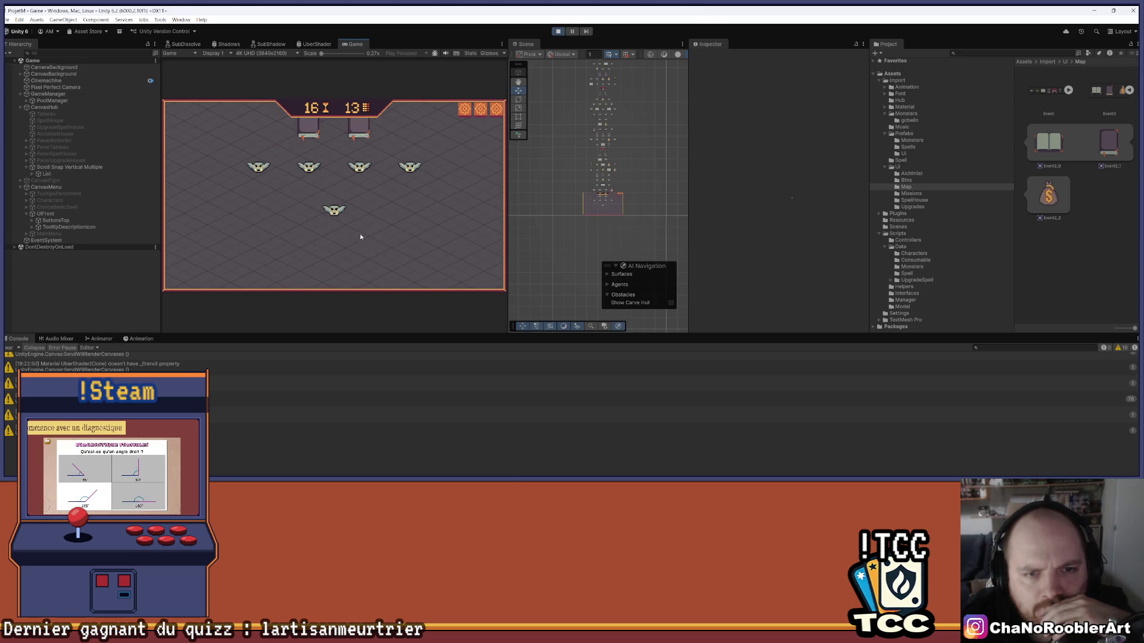
{"action": "left_click_drag", "start_coordinate": [360, 233], "coordinate": [354, 275]}
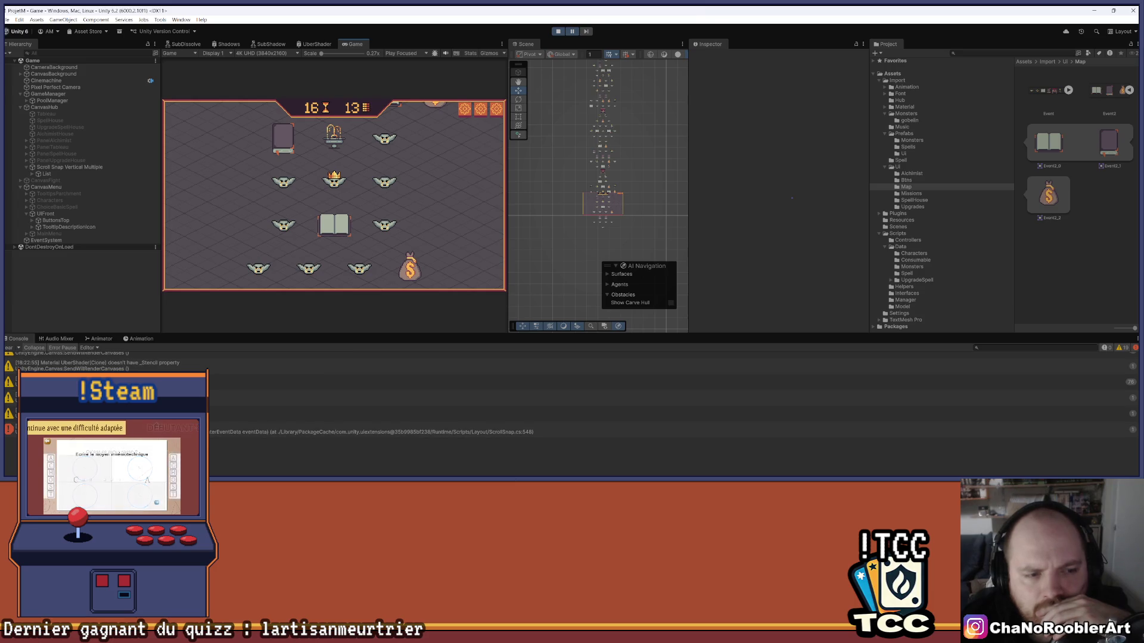
{"action": "mouse_move", "coordinate": [411, 134]}
{"action": "left_mouse_down"}
{"action": "mouse_move", "coordinate": [408, 221]}
{"action": "mouse_move", "coordinate": [319, 220]}
{"action": "left_mouse_up"}
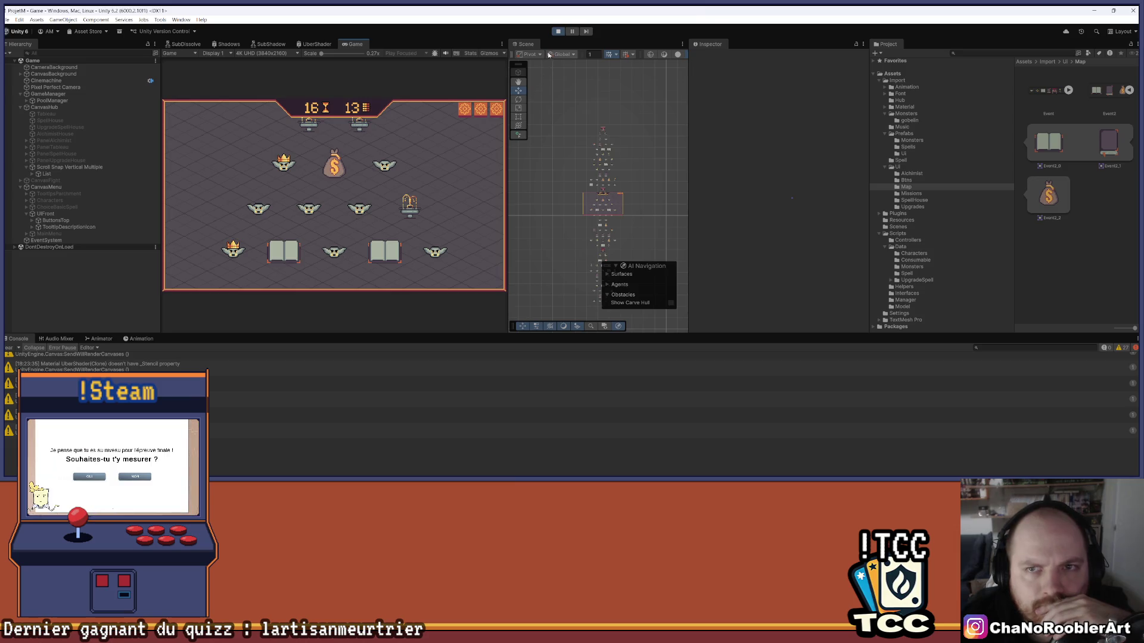
Select the Scroll Snap Vertical Multiple container and scroll its Inspector to the Scroll Snap settings
{"action": "left_click", "coordinate": [45, 174]}
{"action": "left_click", "coordinate": [32, 174]}
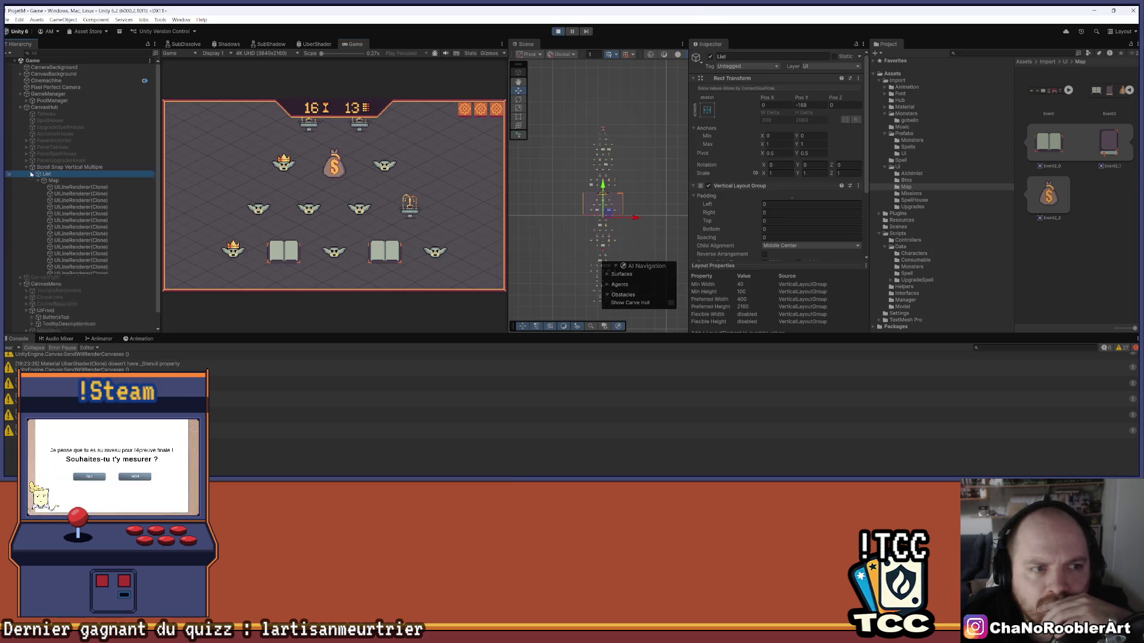
{"action": "left_click", "coordinate": [53, 180]}
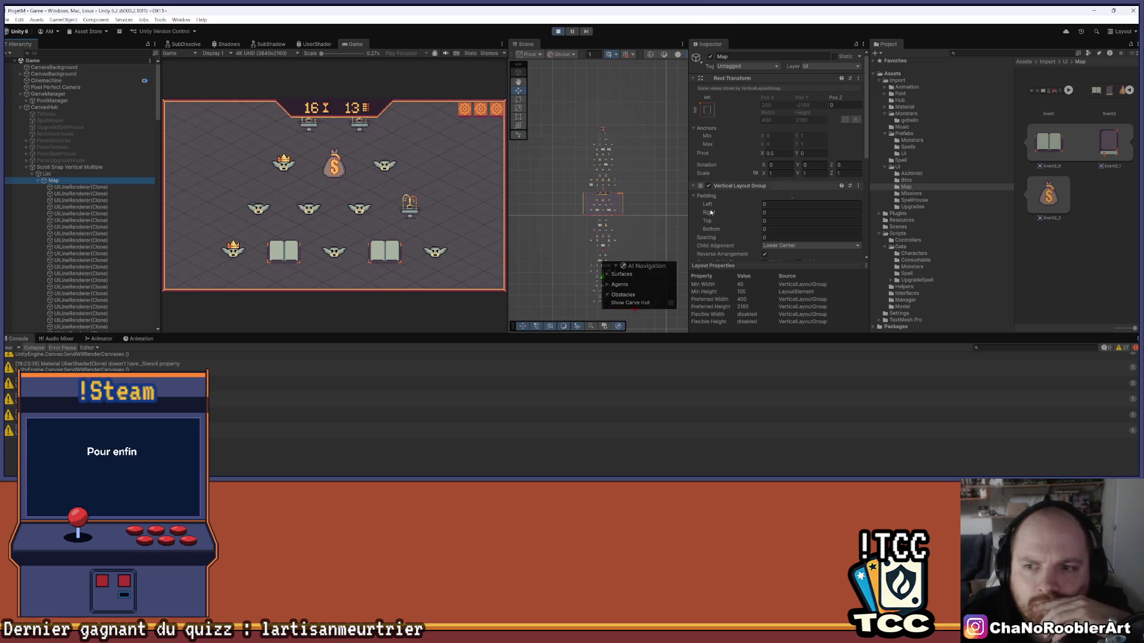
{"action": "key", "text": "Up"}
{"action": "key", "text": "Up"}
{"action": "scroll", "coordinate": [774, 155], "scroll_direction": "down", "scroll_amount": 5}
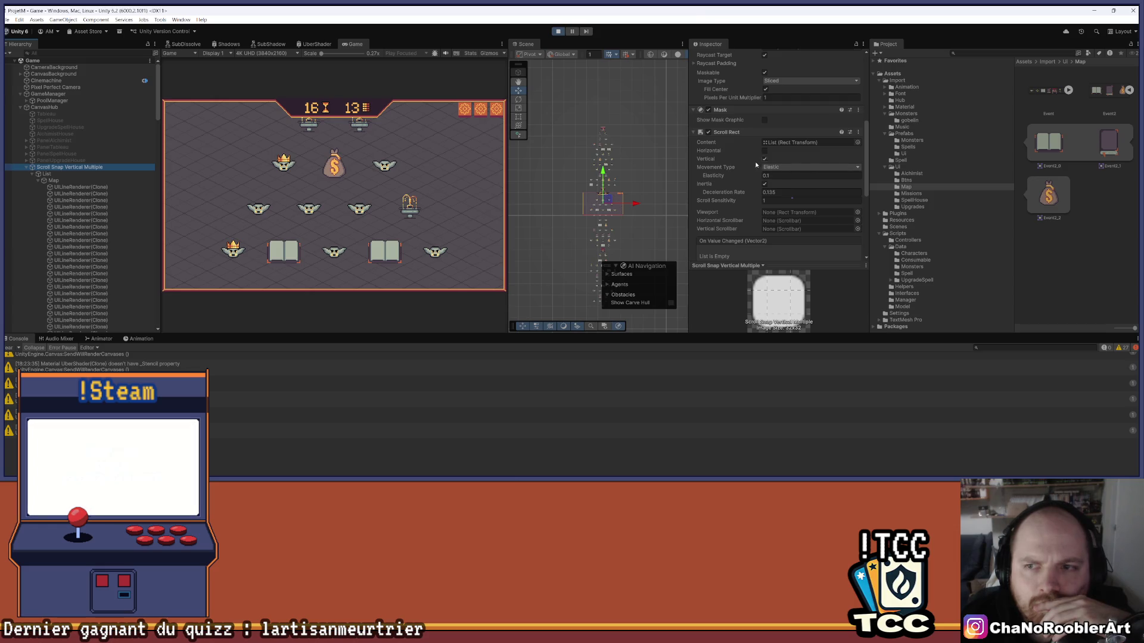
{"action": "scroll", "coordinate": [759, 188], "scroll_direction": "down", "scroll_amount": 2}
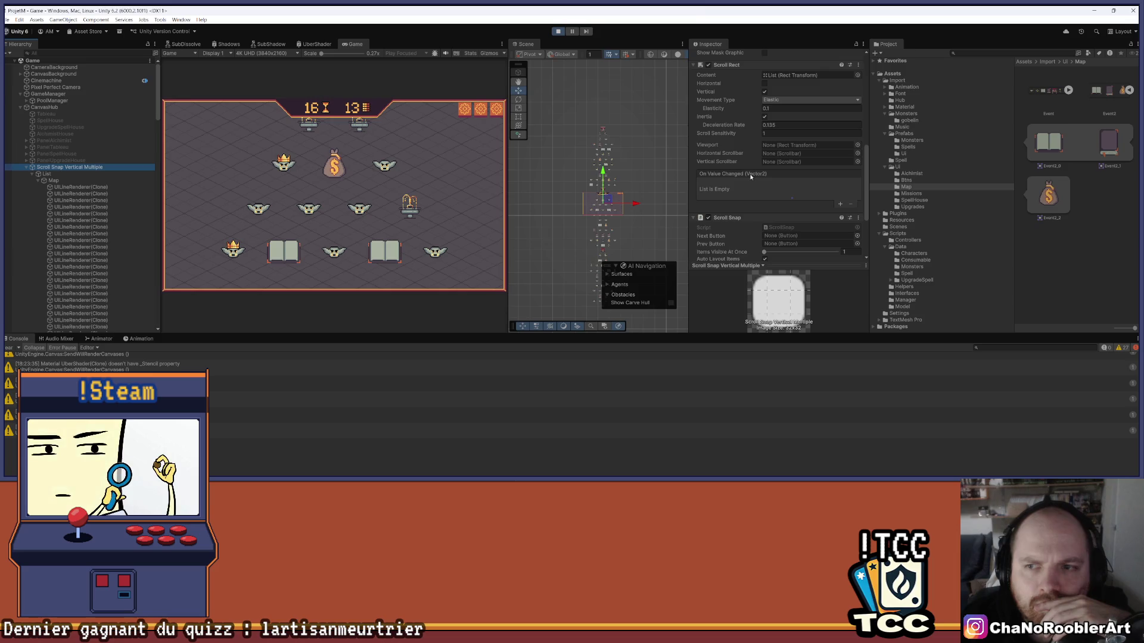
{"action": "scroll", "coordinate": [750, 176], "scroll_direction": "down", "scroll_amount": 1}
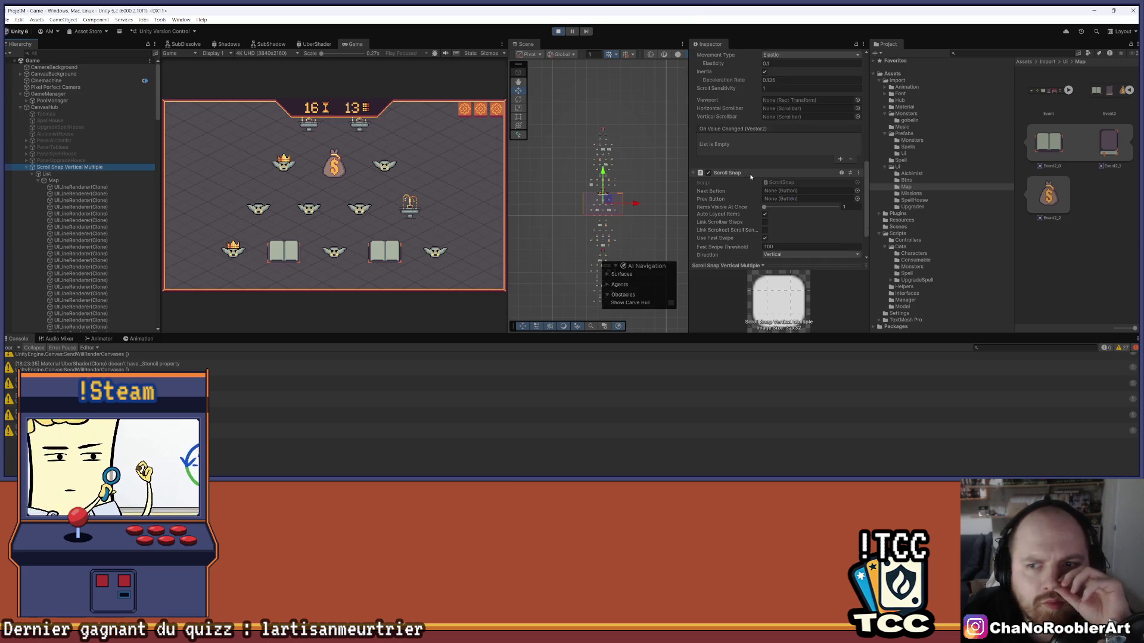
{"action": "scroll", "coordinate": [751, 176], "scroll_direction": "down", "scroll_amount": 1}
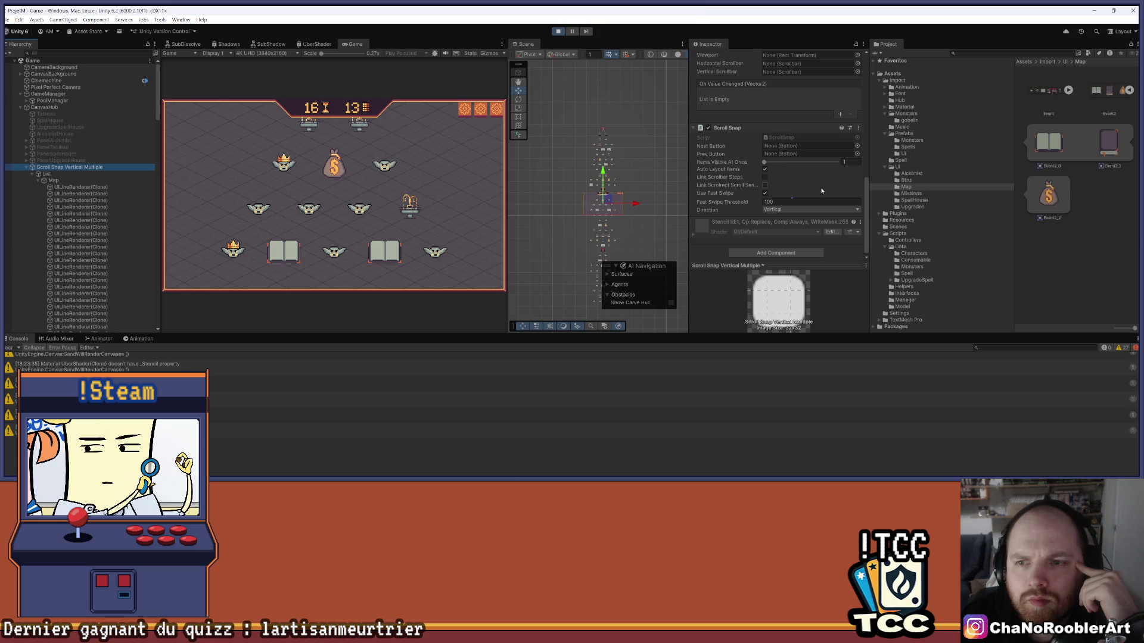
Set Fast Swipe Threshold to 330, test swiping the map, and check the latest Console message
{"action": "left_click", "coordinate": [775, 201]}
{"action": "type", "text": "330"}
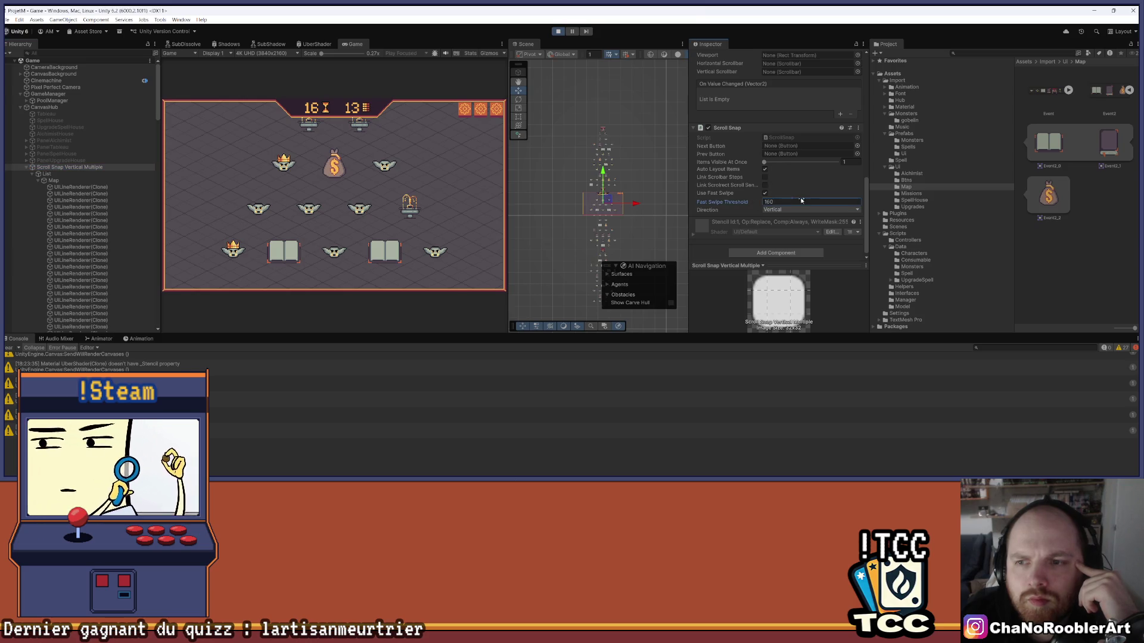
{"action": "left_click_drag", "start_coordinate": [416, 176], "coordinate": [345, 231]}
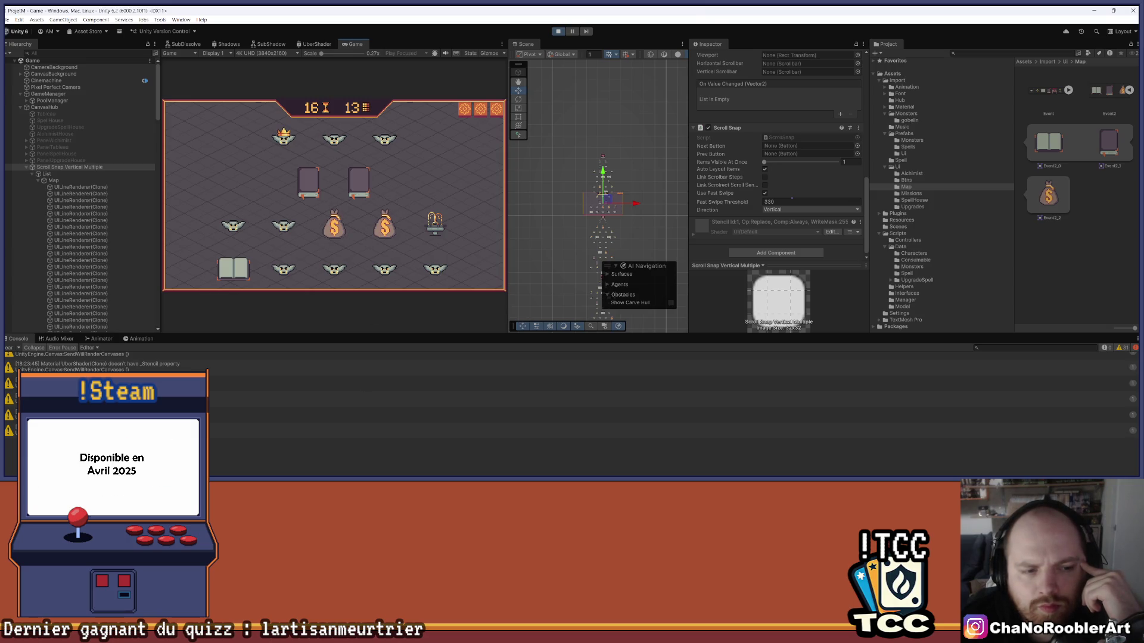
{"action": "left_click", "coordinate": [417, 430]}
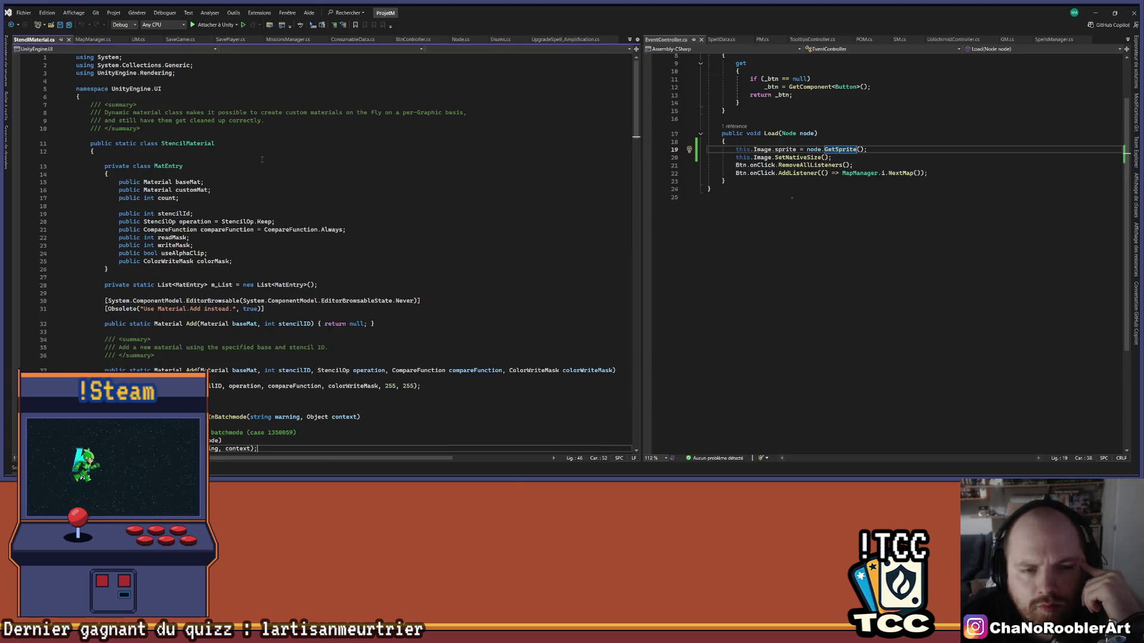
Scroll through StencilMaterial.cs, then minimize Visual Studio to bring Unity back to the front
{"action": "scroll", "coordinate": [253, 278], "scroll_direction": "down", "scroll_amount": 1}
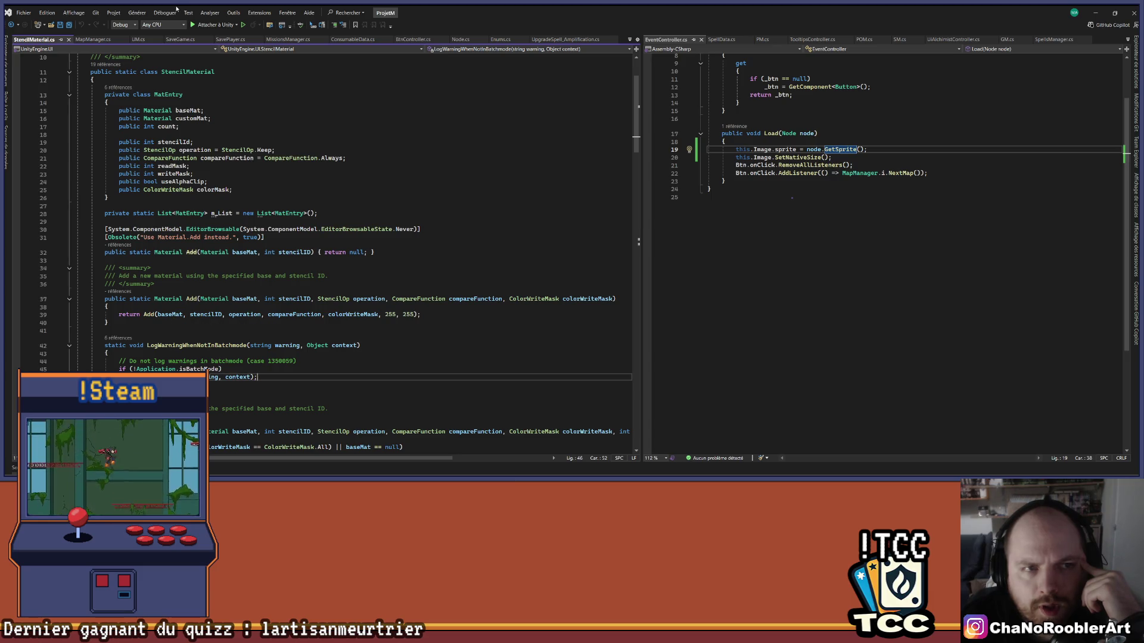
{"action": "left_click", "coordinate": [1095, 13]}
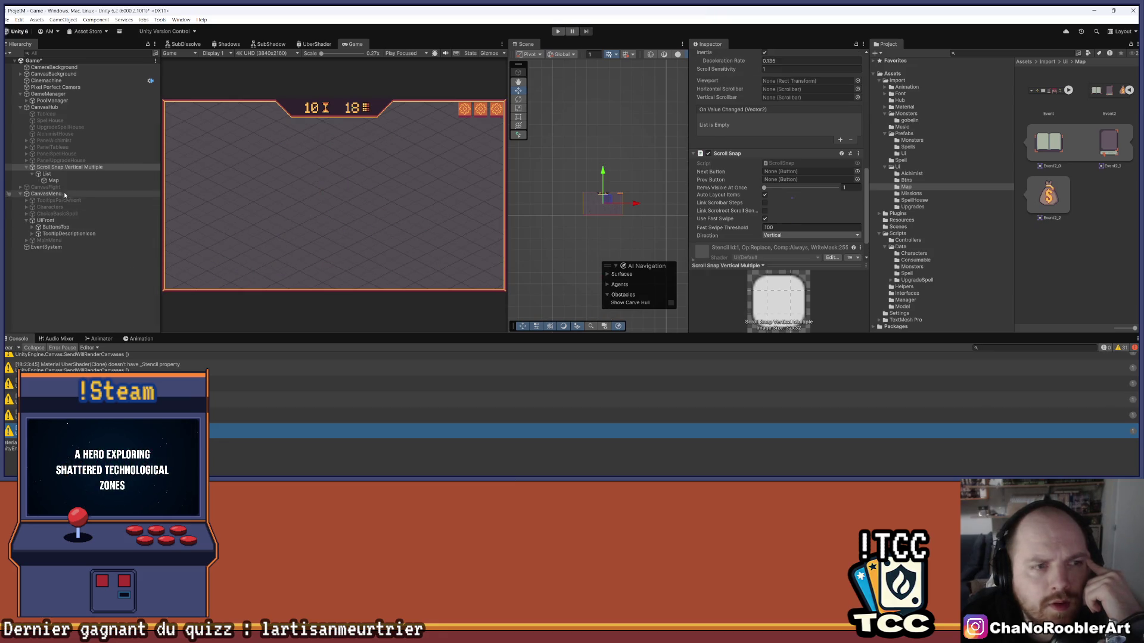
Move Map out of List, delete Scroll Snap Vertical Multiple, and test-run the game
{"action": "left_click", "coordinate": [48, 181]}
{"action": "mouse_move", "coordinate": [66, 168]}
{"action": "left_mouse_down"}
{"action": "mouse_move", "coordinate": [59, 174]}
{"action": "mouse_move", "coordinate": [69, 163]}
{"action": "left_mouse_up"}
{"action": "key", "text": "Delete"}
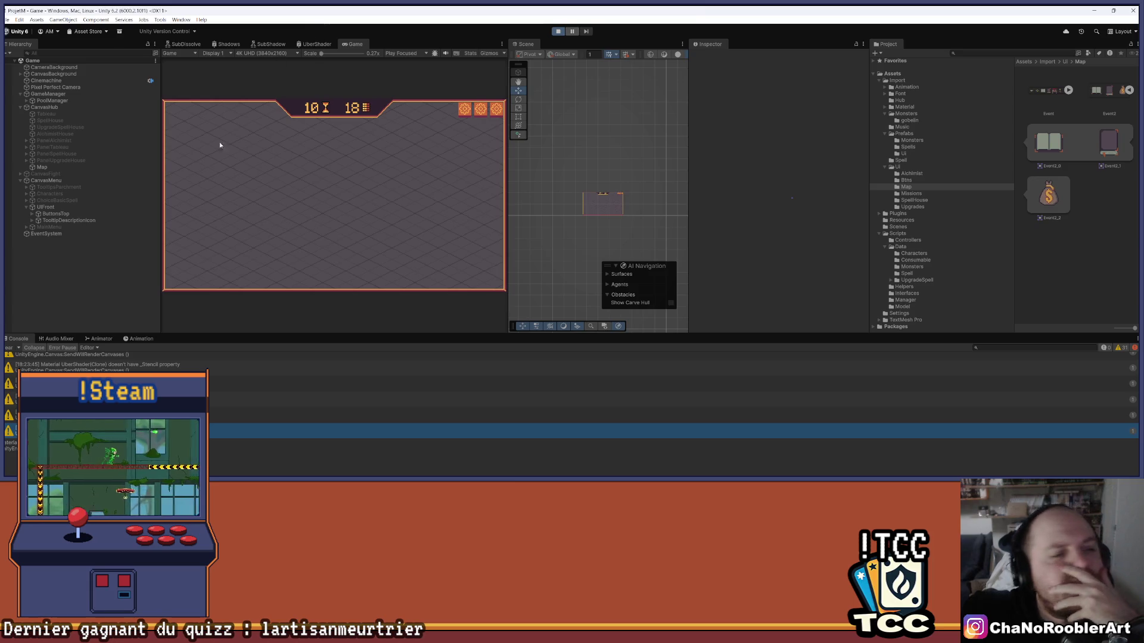
{"action": "left_click", "coordinate": [9, 348]}
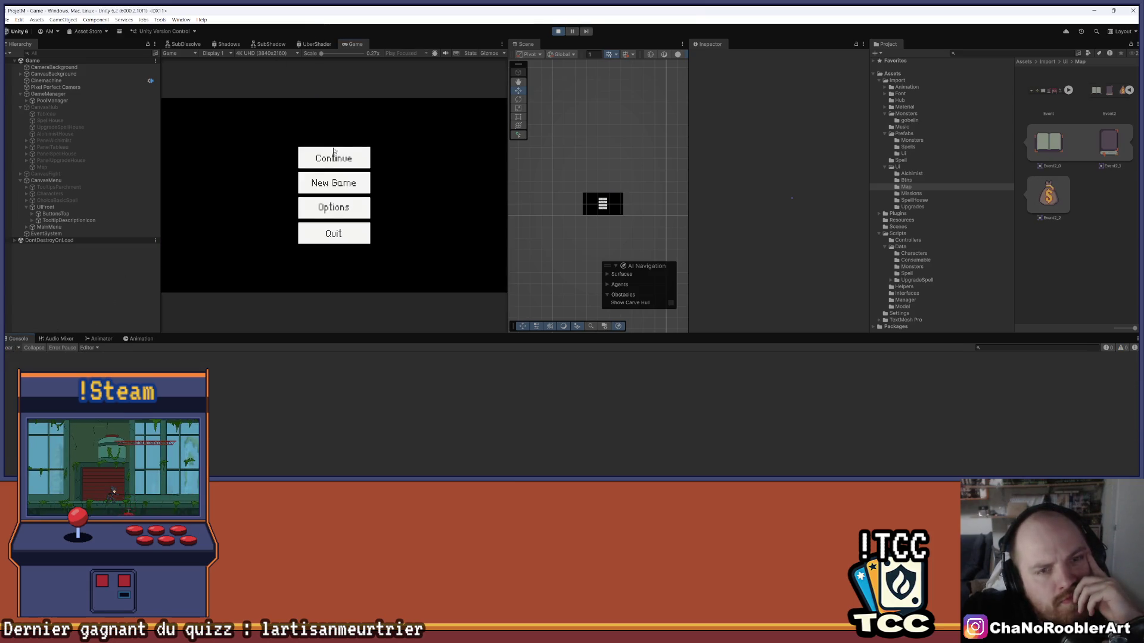
{"action": "left_click", "coordinate": [335, 151]}
{"action": "key", "text": "ctrl+p"}
Undo the deletion to restore the scroll container with its Item_00–Item_02 placeholders
{"action": "left_click", "coordinate": [42, 168]}
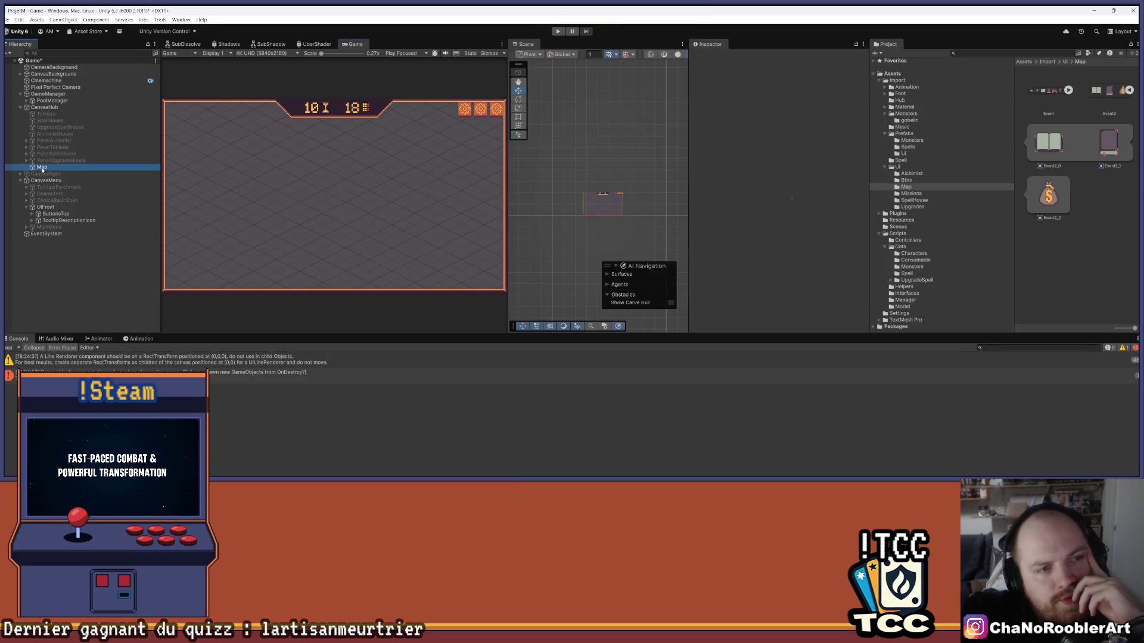
{"action": "scroll", "coordinate": [848, 178], "scroll_direction": "down", "scroll_amount": 3}
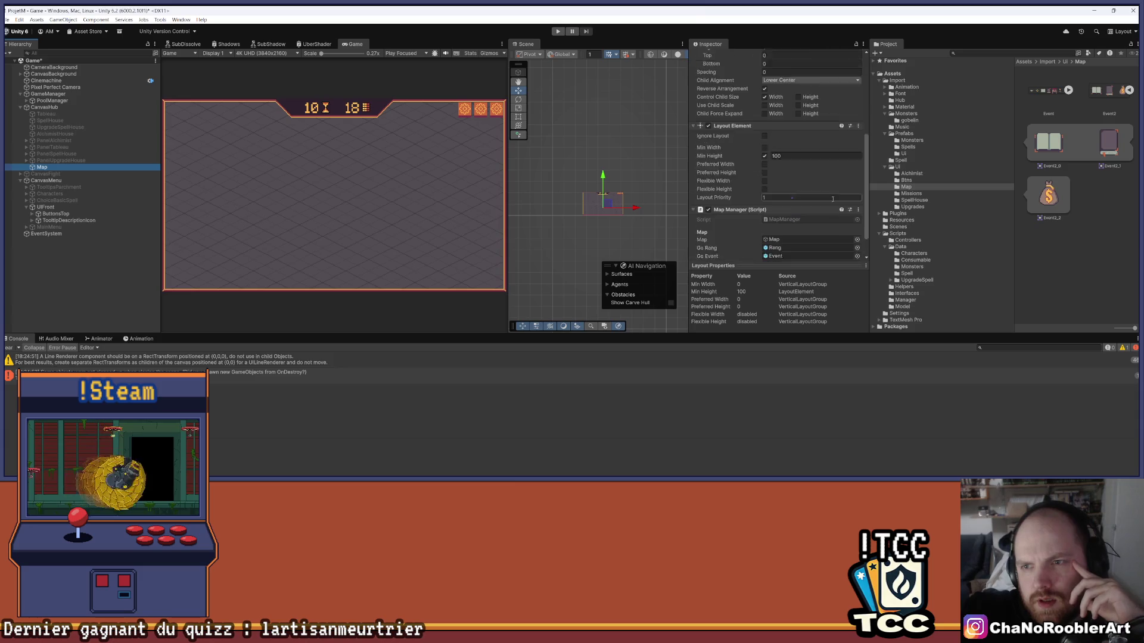
{"action": "left_click", "coordinate": [88, 298]}
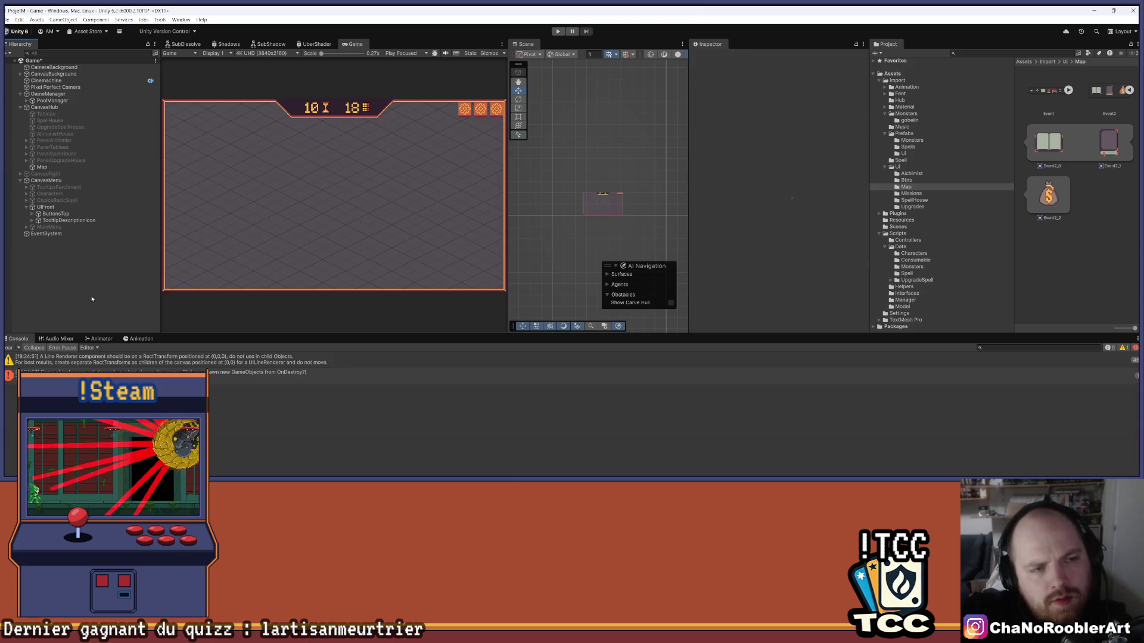
{"action": "key", "text": "ctrl+z"}
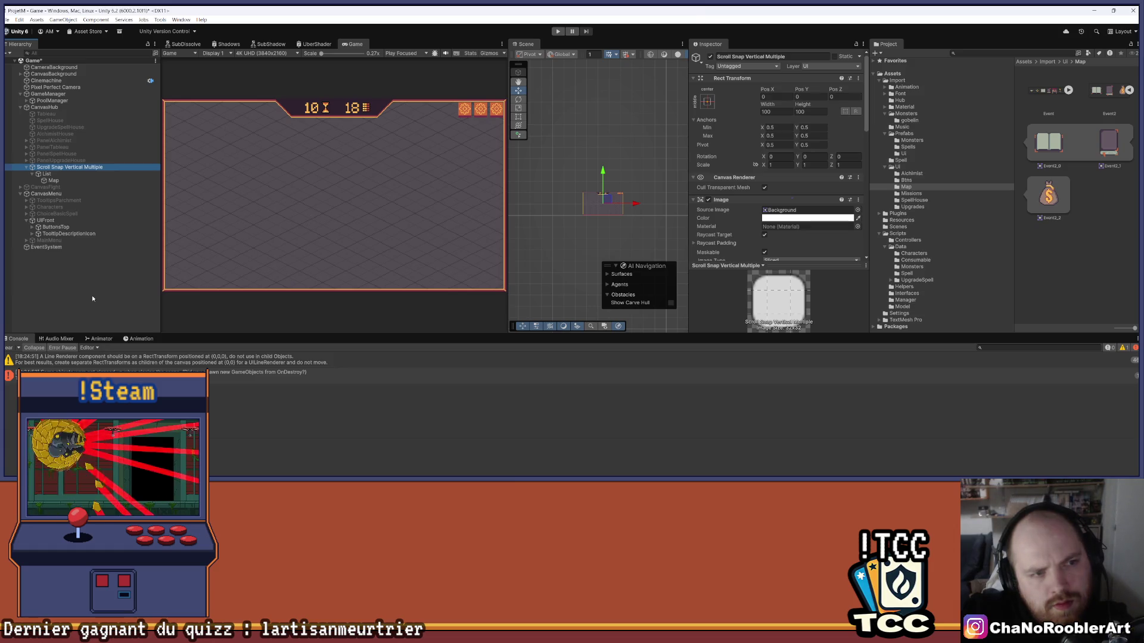
{"action": "key", "text": "ctrl+z"}
{"action": "key", "text": "ctrl+z"}
{"action": "key", "text": "ctrl+z"}
{"action": "key", "text": "ctrl+z"}
Save the scene, deactivate Scroll Snap Vertical Multiple, and enter Play mode
{"action": "key", "text": "ctrl+s"}
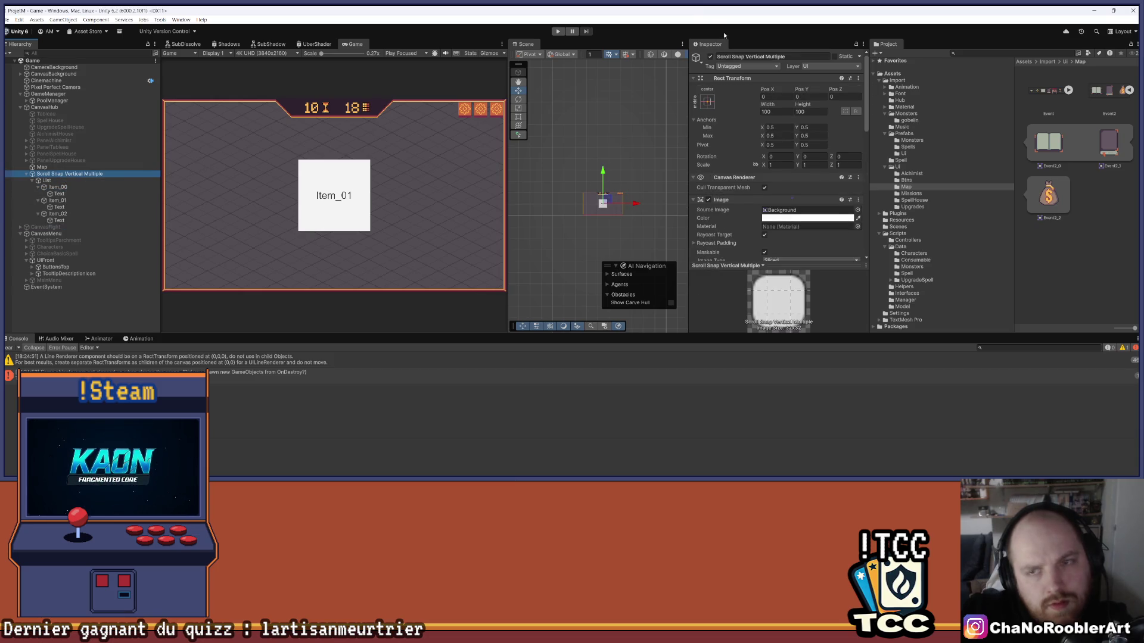
{"action": "left_click", "coordinate": [710, 56]}
{"action": "left_click", "coordinate": [557, 31]}
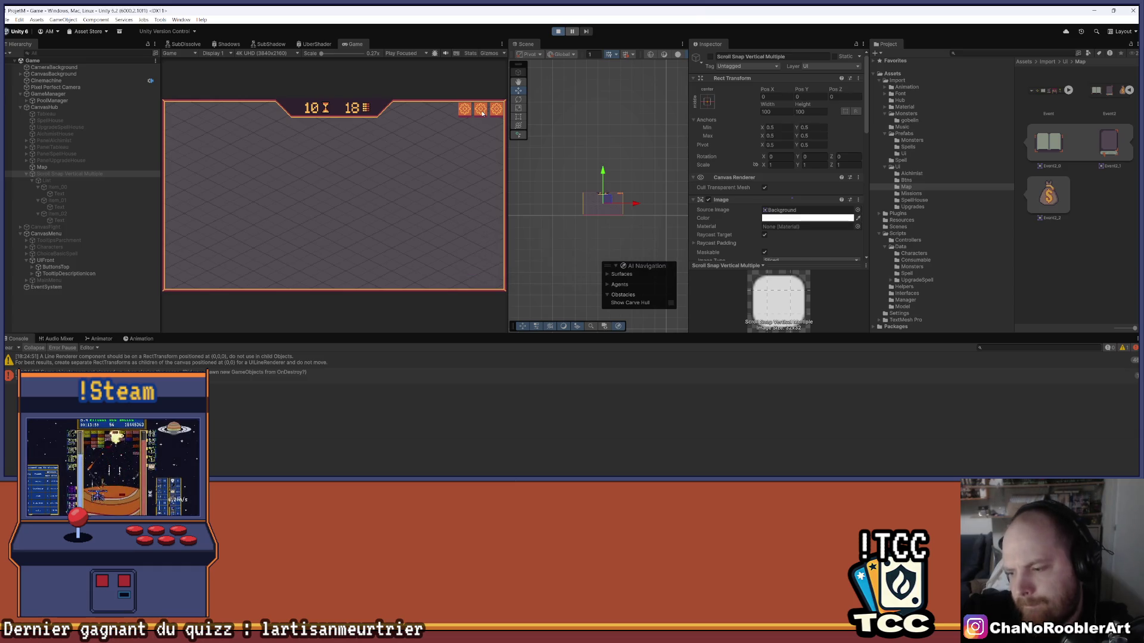
Start a game to reach the map screen and check Map's anchor presets without changing them
{"action": "left_click", "coordinate": [364, 165]}
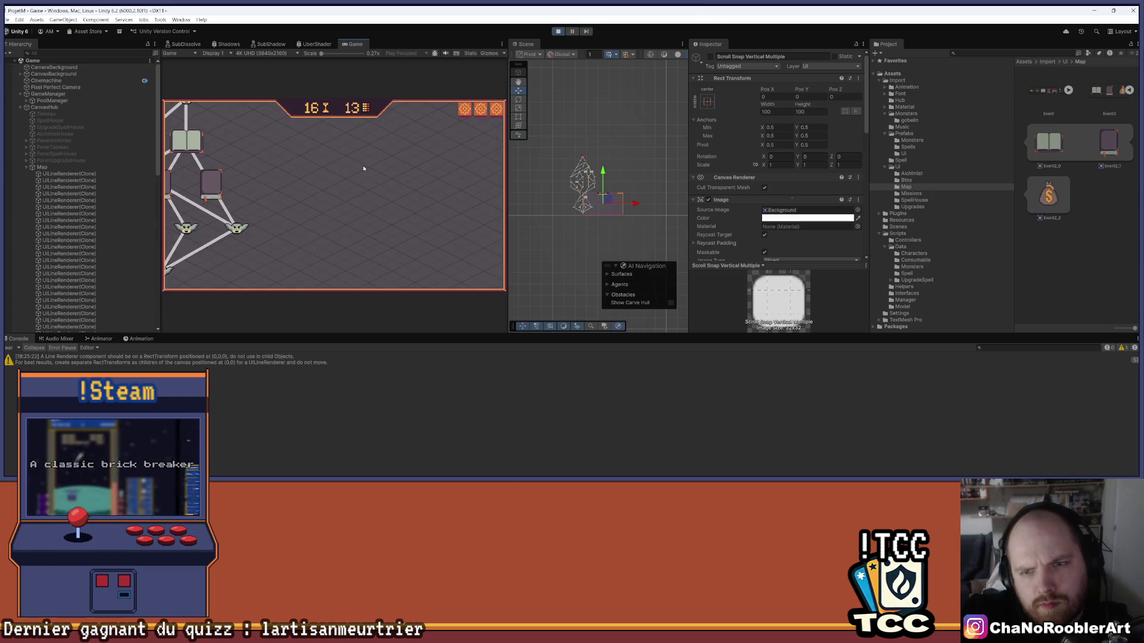
{"action": "left_click", "coordinate": [53, 168]}
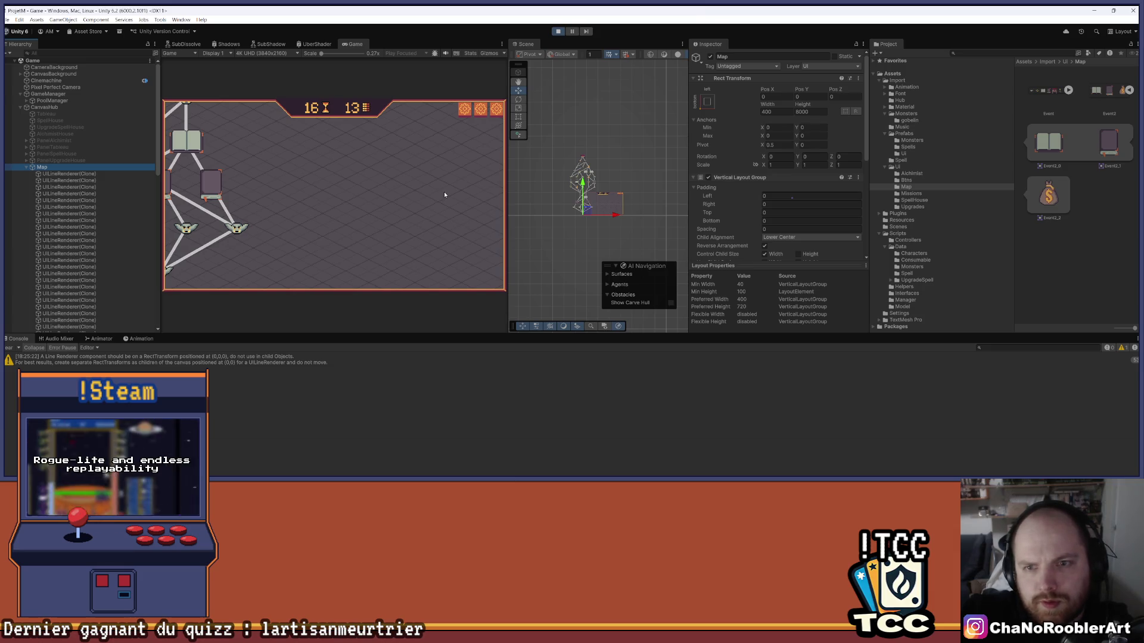
{"action": "scroll", "coordinate": [591, 188], "scroll_direction": "up", "scroll_amount": 2}
{"action": "scroll", "coordinate": [592, 189], "scroll_direction": "up", "scroll_amount": 4}
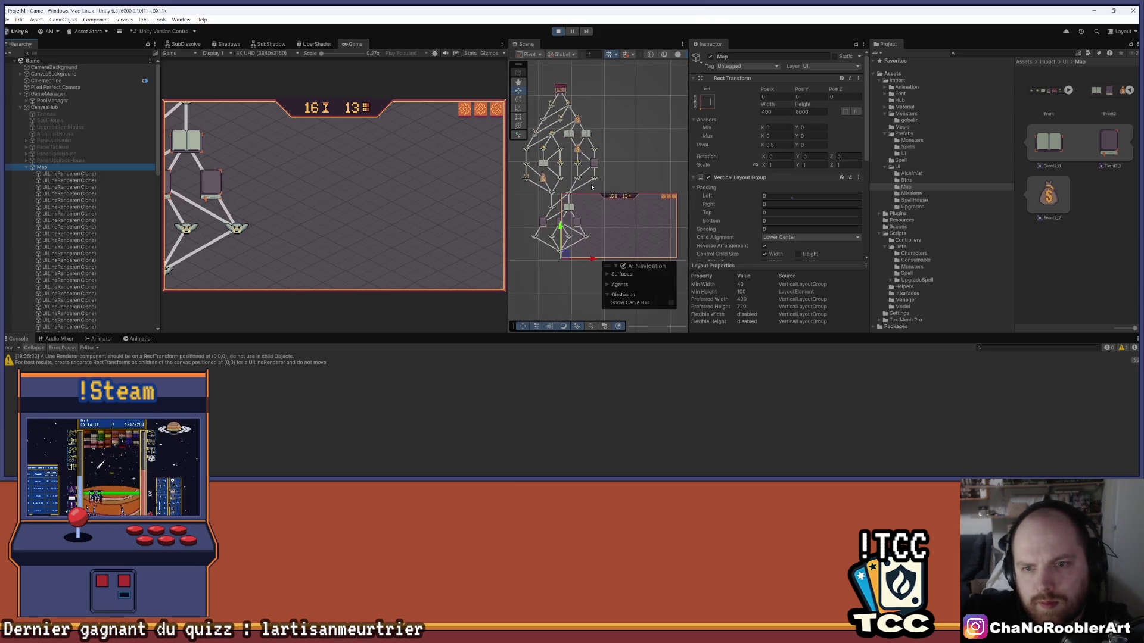
{"action": "left_click", "coordinate": [707, 102]}
{"action": "left_click", "coordinate": [755, 185]}
{"action": "scroll", "coordinate": [774, 155], "scroll_direction": "down", "scroll_amount": 5}
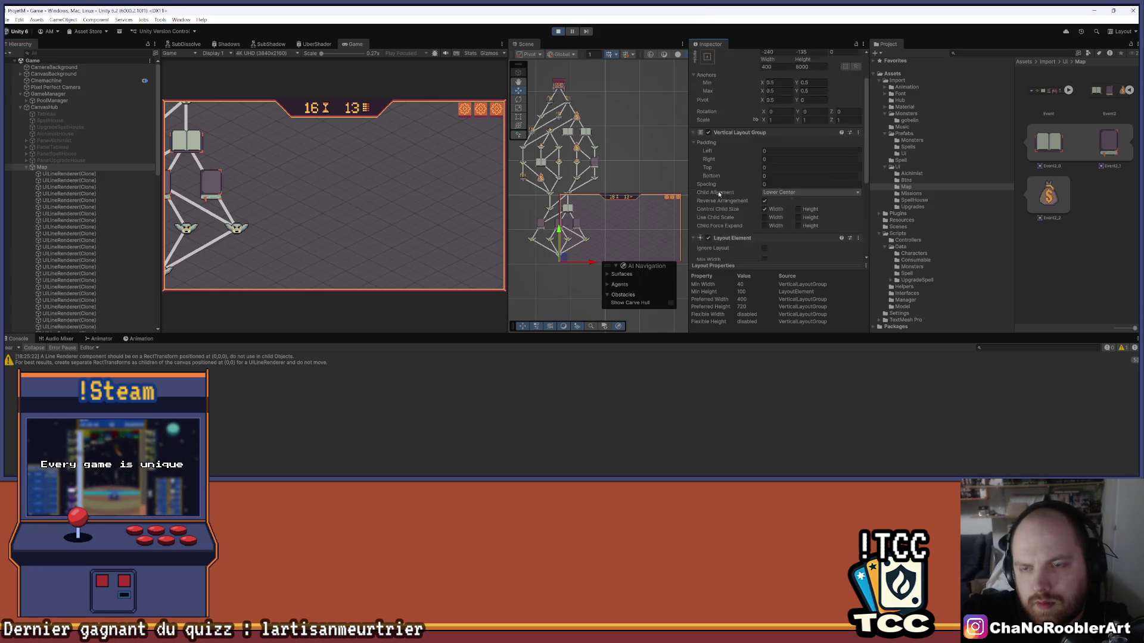
Stop play mode and switch to the Rect Transform tool
{"action": "left_click", "coordinate": [557, 31]}
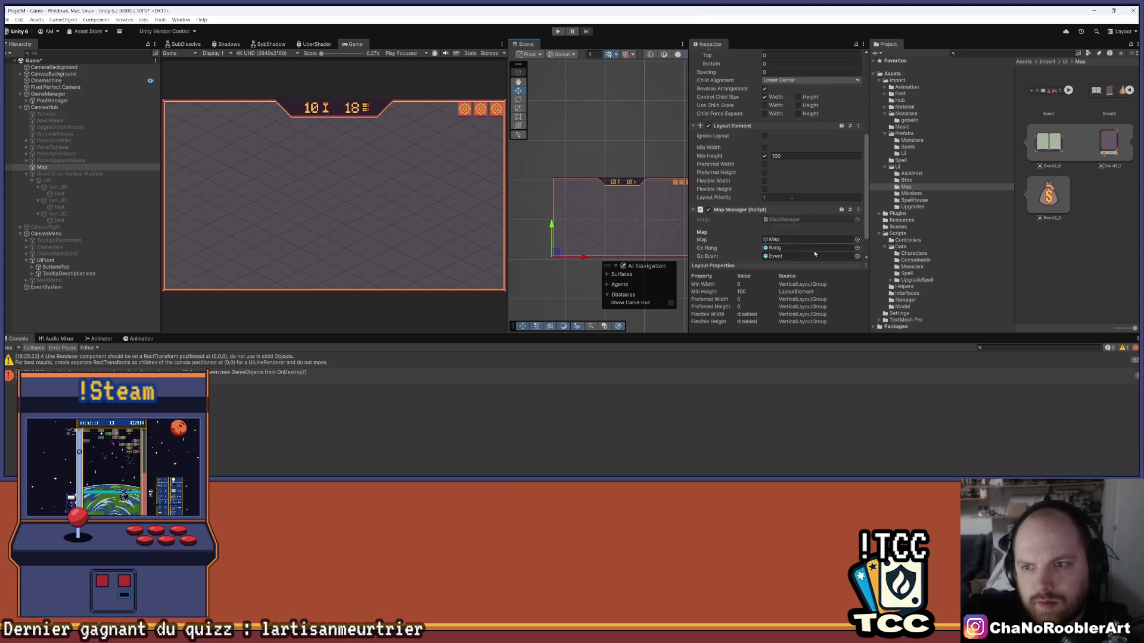
{"action": "scroll", "coordinate": [814, 250], "scroll_direction": "up", "scroll_amount": 5}
{"action": "scroll", "coordinate": [625, 159], "scroll_direction": "down", "scroll_amount": 1}
{"action": "scroll", "coordinate": [731, 196], "scroll_direction": "down", "scroll_amount": 5}
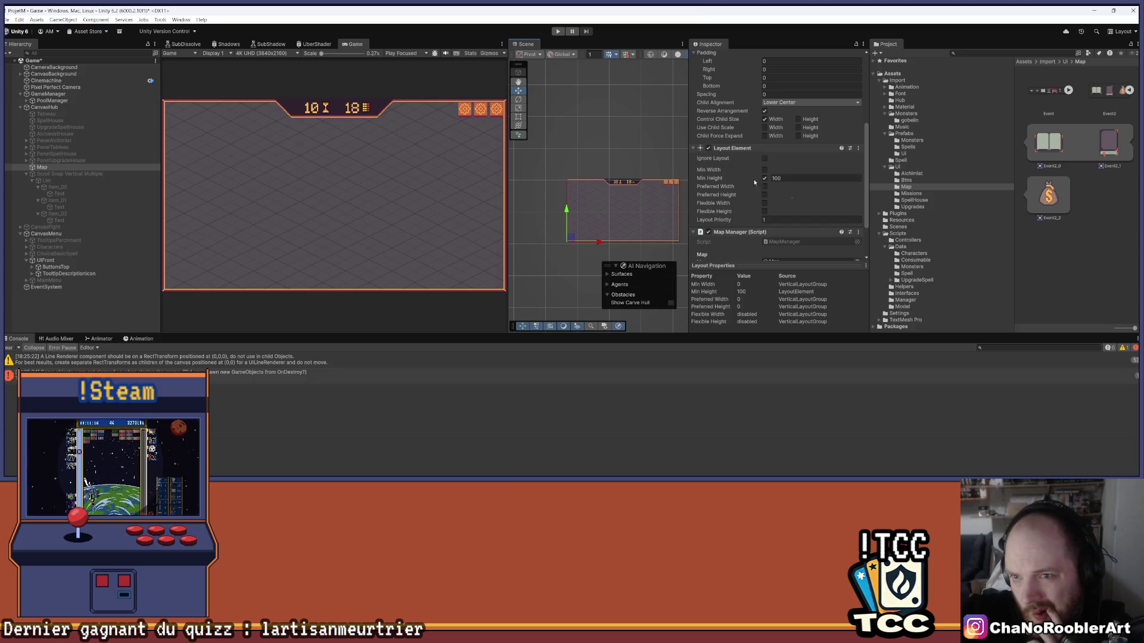
{"action": "left_click", "coordinate": [519, 117]}
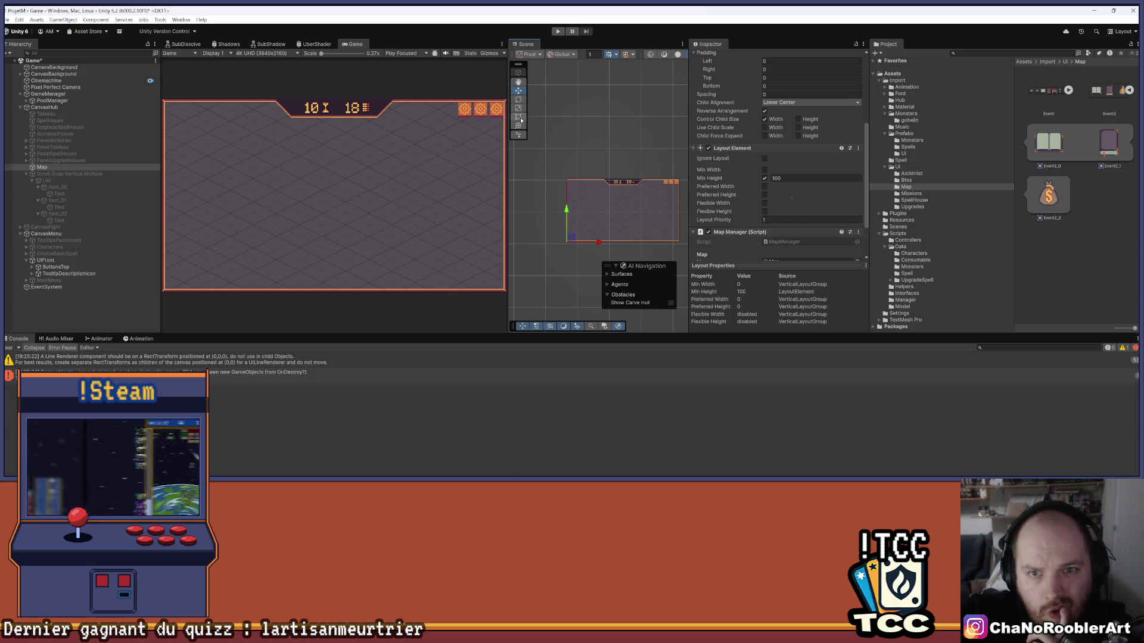
Anchor Map to the middle-centre preset
{"action": "left_click_drag", "start_coordinate": [508, 163], "coordinate": [386, 164]}
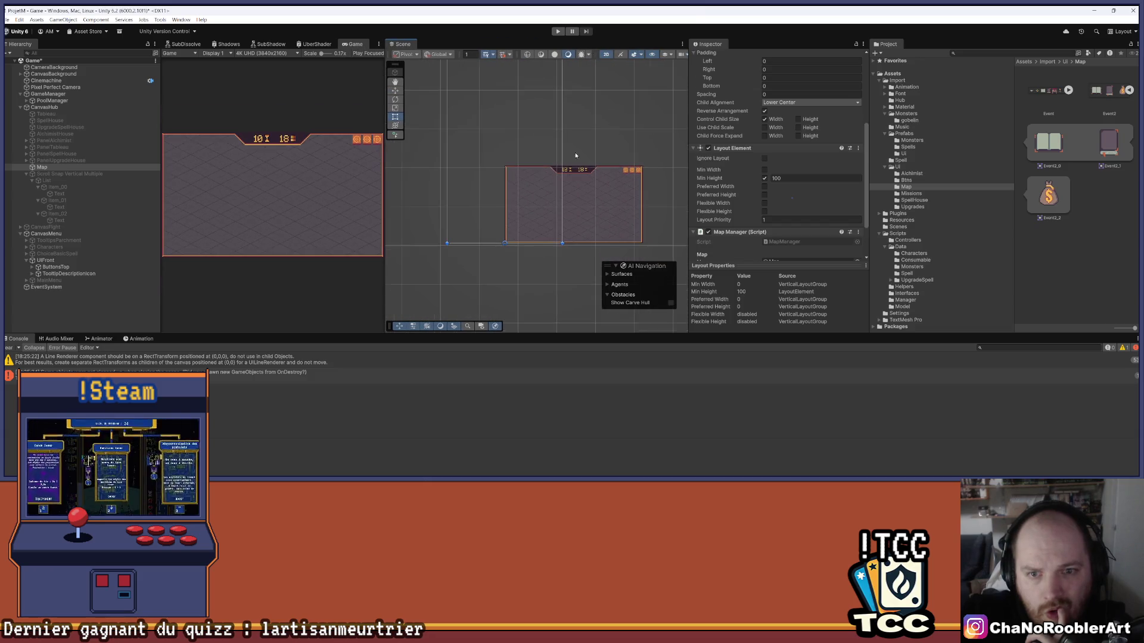
{"action": "scroll", "coordinate": [794, 138], "scroll_direction": "up", "scroll_amount": 4}
{"action": "scroll", "coordinate": [794, 137], "scroll_direction": "up", "scroll_amount": 1}
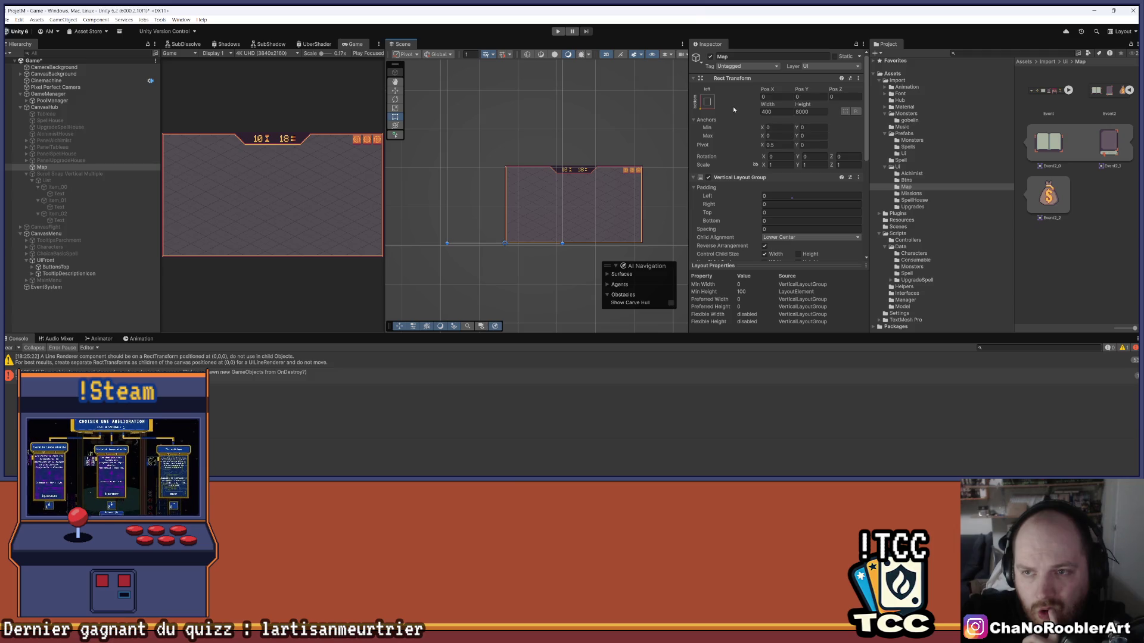
{"action": "scroll", "coordinate": [638, 112], "scroll_direction": "down", "scroll_amount": 1}
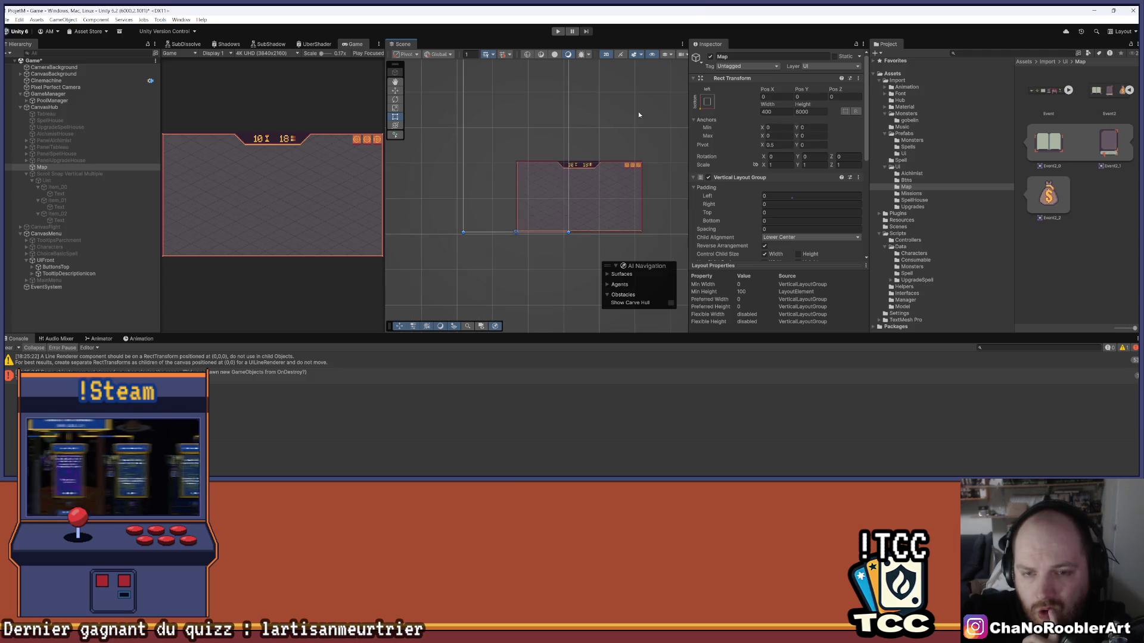
{"action": "left_click", "coordinate": [708, 103]}
{"action": "left_click", "coordinate": [751, 188]}
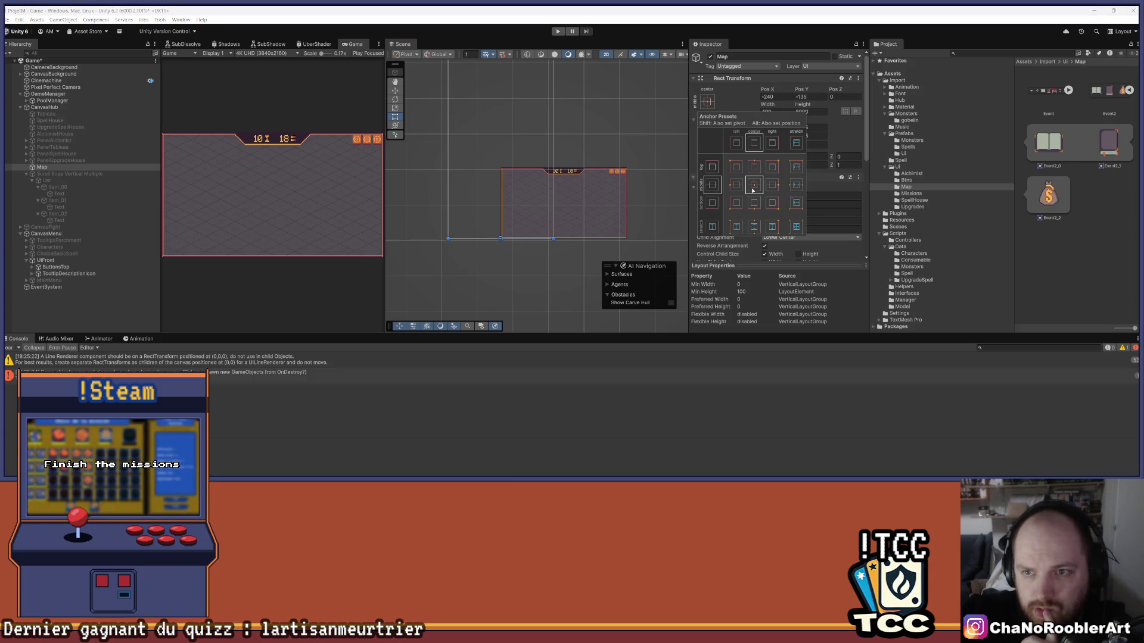
Set Map's Pos X to 0, leaving Pos Y unchanged, then run the game to the map screen
{"action": "double_click", "coordinate": [771, 97]}
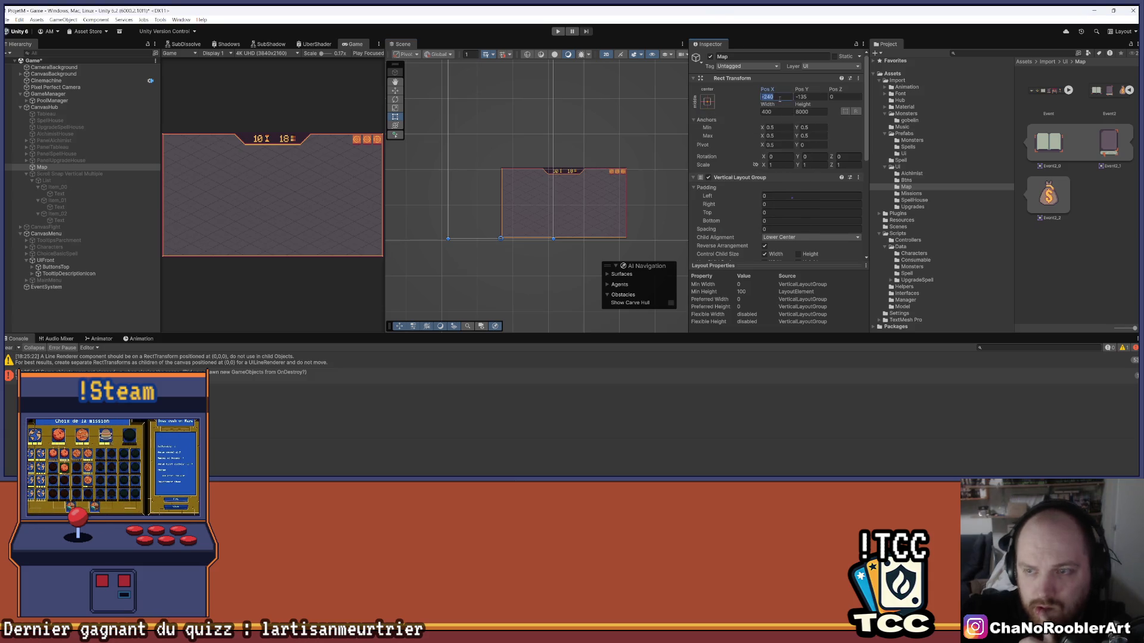
{"action": "type", "text": "0"}
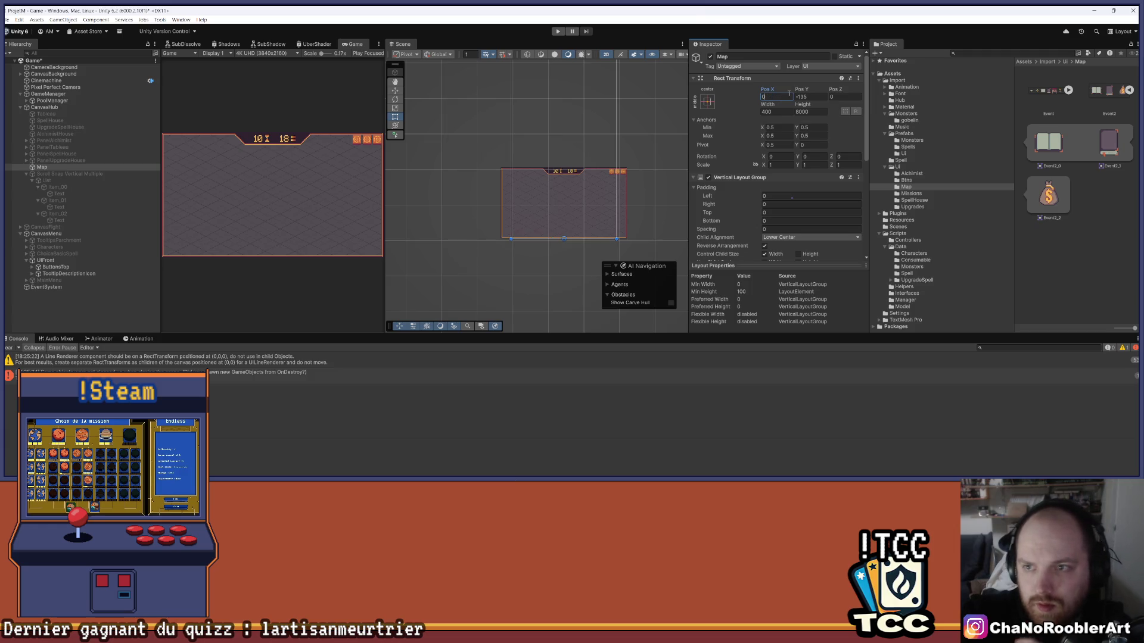
{"action": "double_click", "coordinate": [810, 97]}
{"action": "type", "text": "00"}
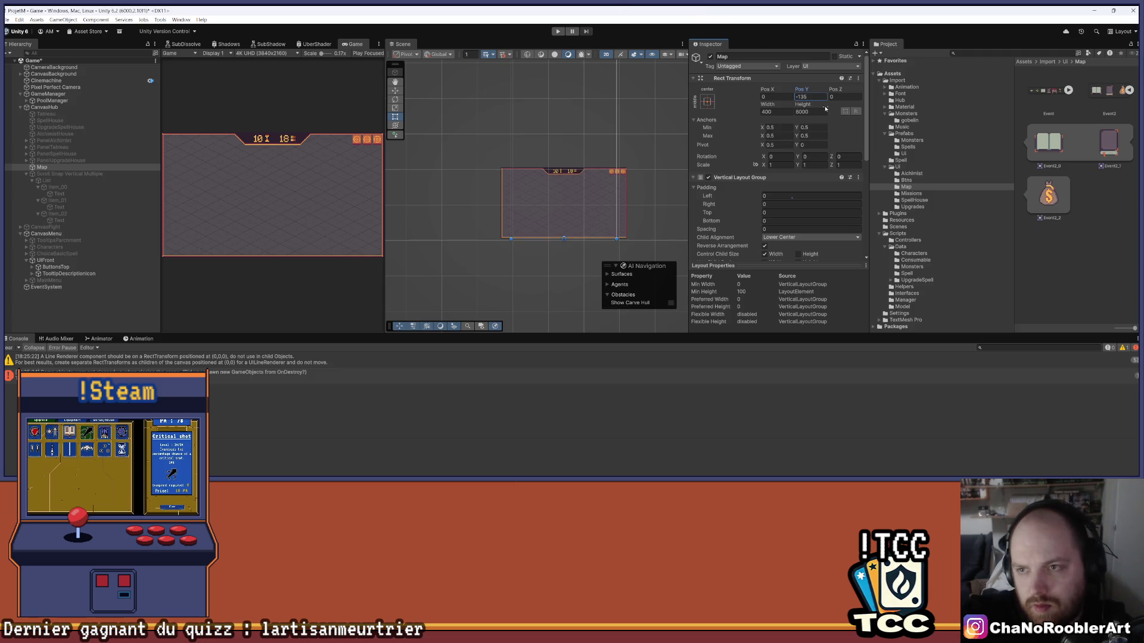
{"action": "key", "text": "Escape"}
{"action": "key", "text": "ctrl+p"}
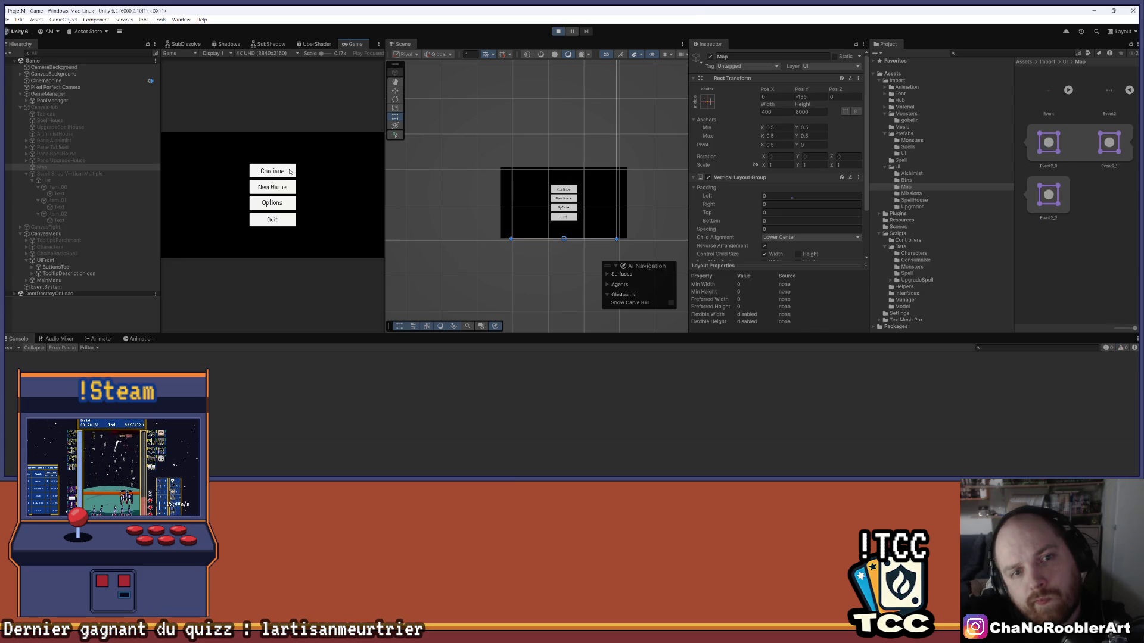
{"action": "left_click", "coordinate": [293, 171]}
Stop play mode and re-enable the Scroll Snap Vertical Multiple object
{"action": "scroll", "coordinate": [579, 185], "scroll_direction": "up", "scroll_amount": 5}
{"action": "scroll", "coordinate": [555, 206], "scroll_direction": "down", "scroll_amount": 6}
{"action": "left_click", "coordinate": [558, 31]}
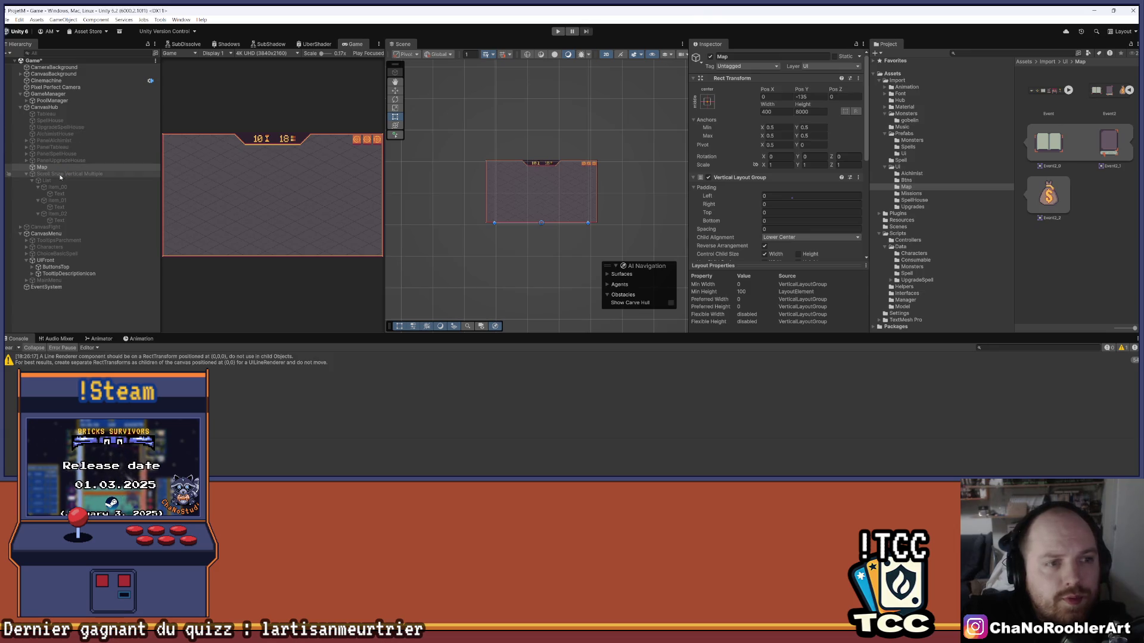
{"action": "left_click", "coordinate": [56, 174]}
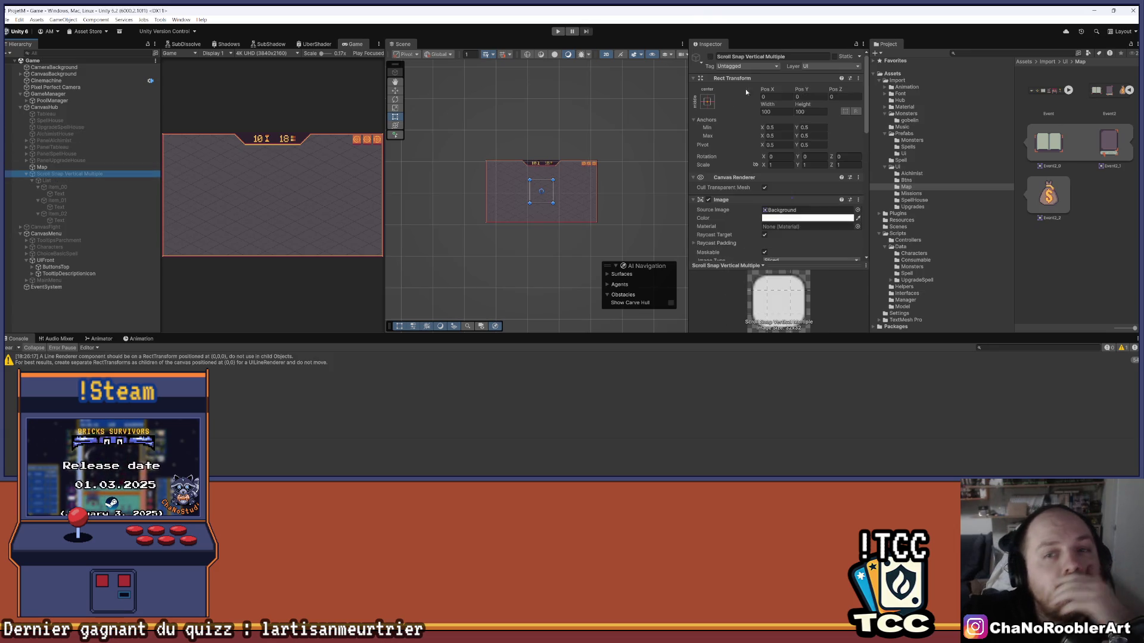
{"action": "left_click", "coordinate": [710, 56]}
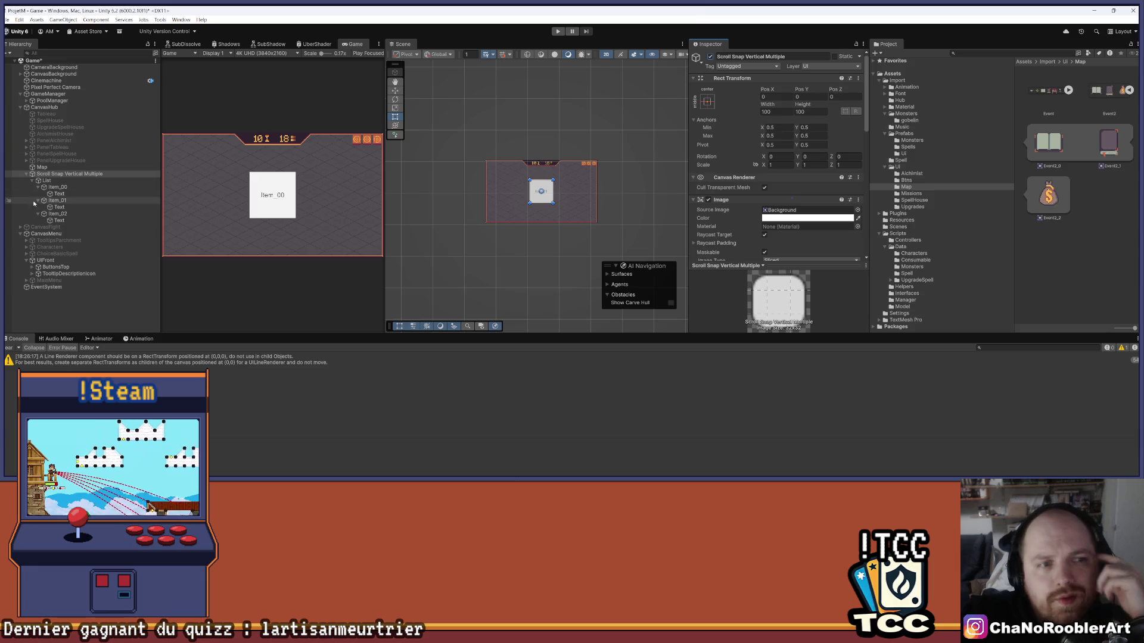
Inspect the Item_00 placeholder and its Text child
{"action": "left_click", "coordinate": [57, 187]}
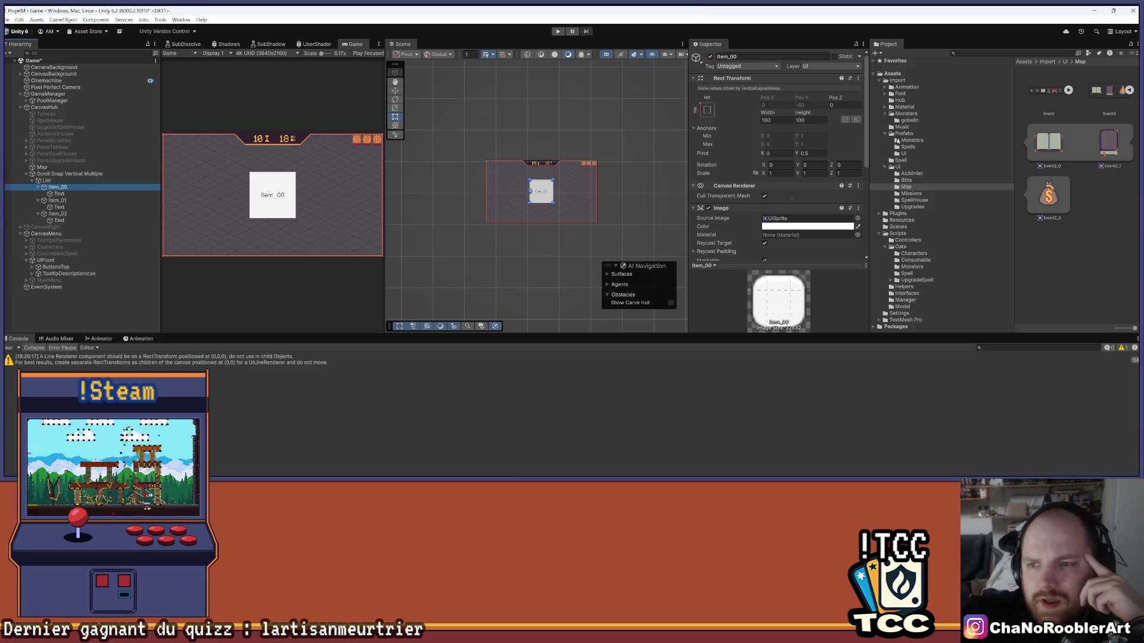
{"action": "scroll", "coordinate": [780, 155], "scroll_direction": "down", "scroll_amount": 3}
{"action": "left_click", "coordinate": [61, 194]}
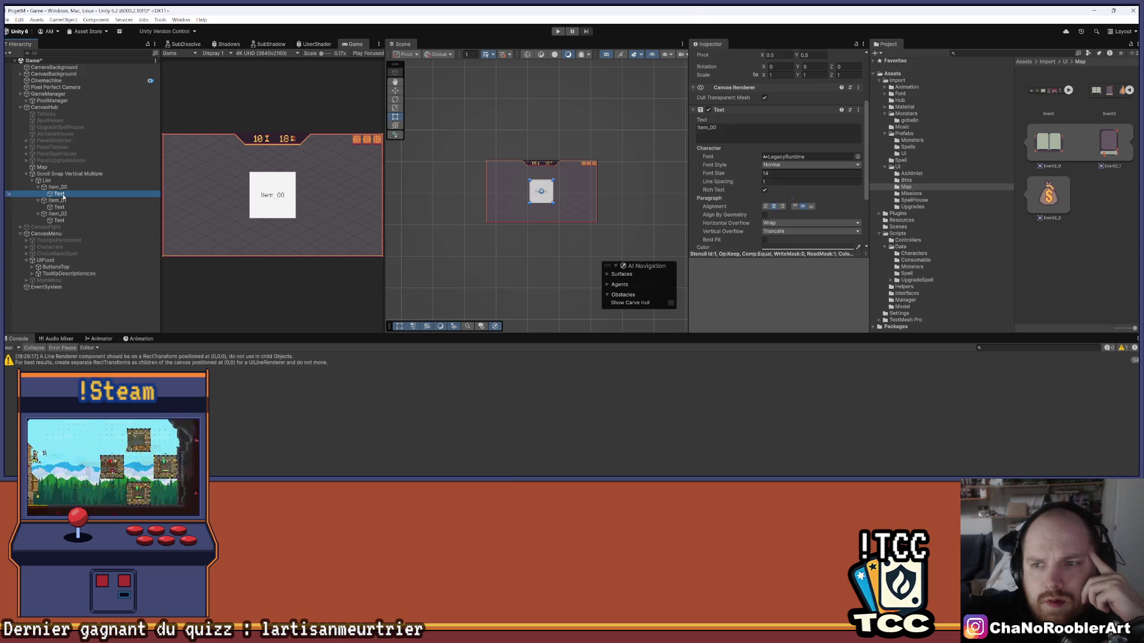
{"action": "scroll", "coordinate": [795, 247], "scroll_direction": "down", "scroll_amount": 3}
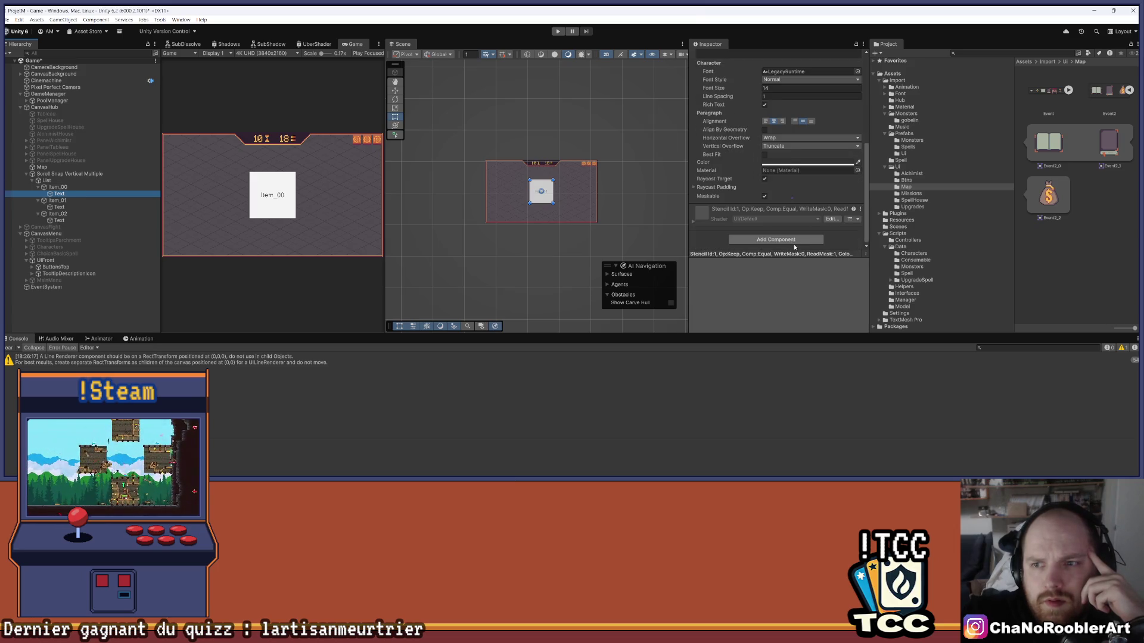
{"action": "scroll", "coordinate": [786, 227], "scroll_direction": "up", "scroll_amount": 6}
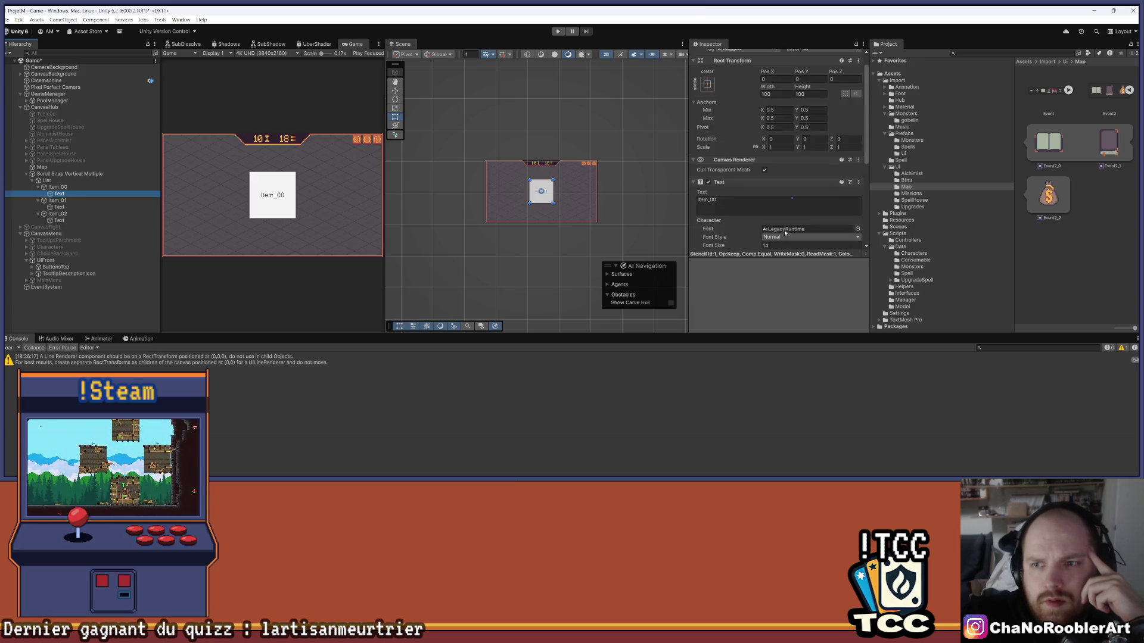
{"action": "left_click", "coordinate": [71, 188]}
{"action": "scroll", "coordinate": [799, 177], "scroll_direction": "down", "scroll_amount": 5}
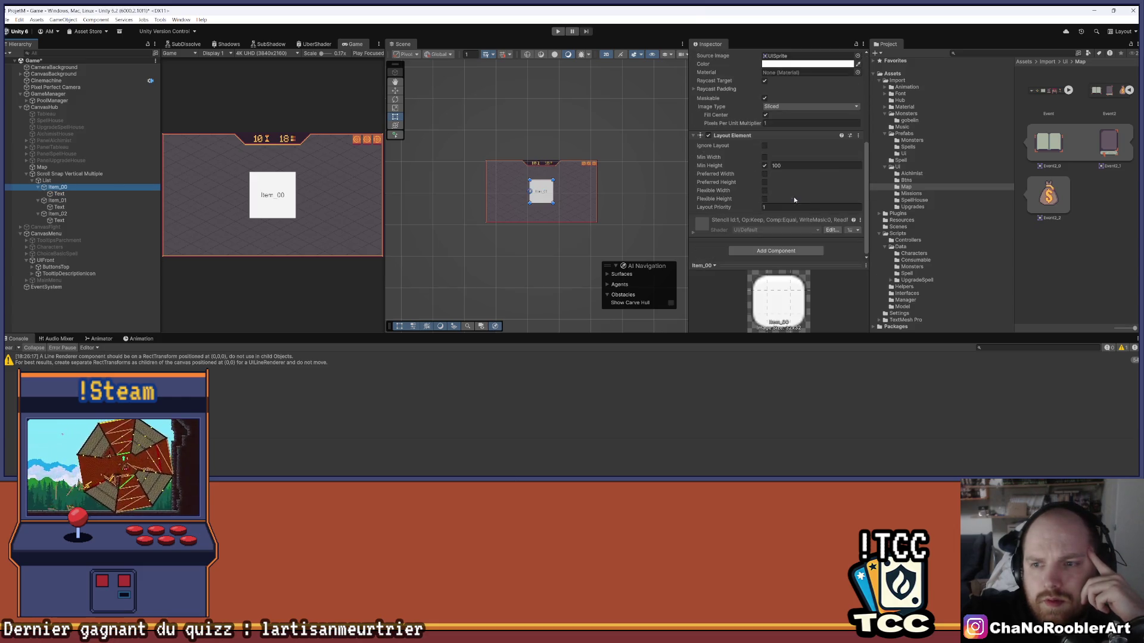
Delete Scroll Snap Vertical Multiple with its items and save the scene via File > Save
{"action": "left_click", "coordinate": [48, 180]}
{"action": "left_click", "coordinate": [72, 174]}
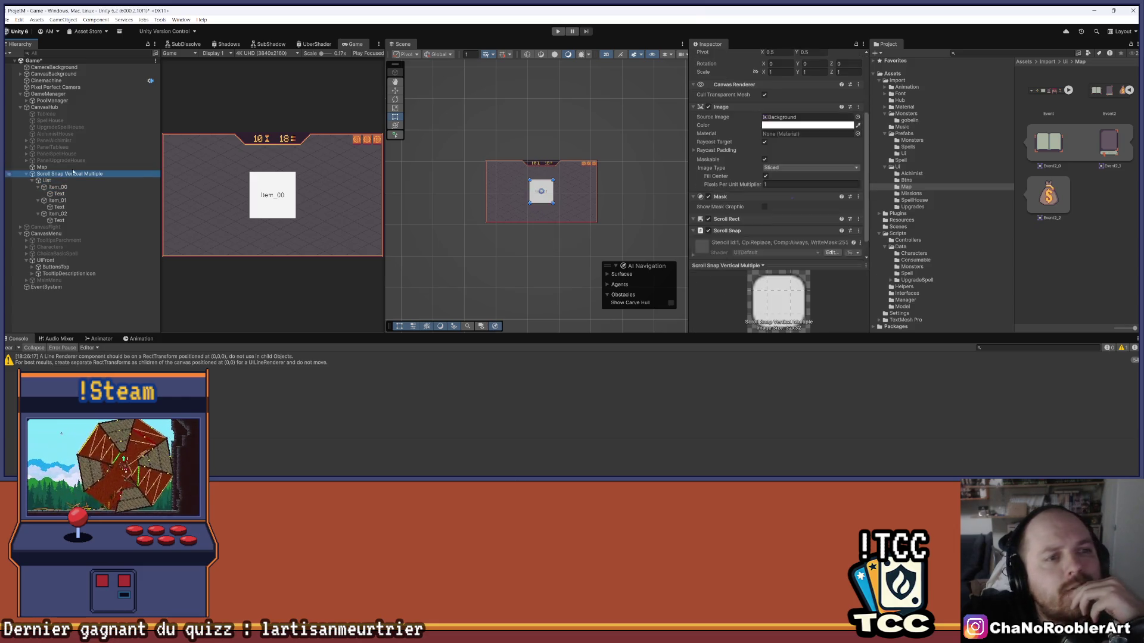
{"action": "key", "text": "Delete"}
{"action": "left_click", "coordinate": [6, 20]}
{"action": "left_click", "coordinate": [24, 53]}
{"action": "left_click", "coordinate": [72, 168]}
{"action": "left_click", "coordinate": [618, 113]}
{"action": "scroll", "coordinate": [638, 136], "scroll_direction": "down", "scroll_amount": 2}
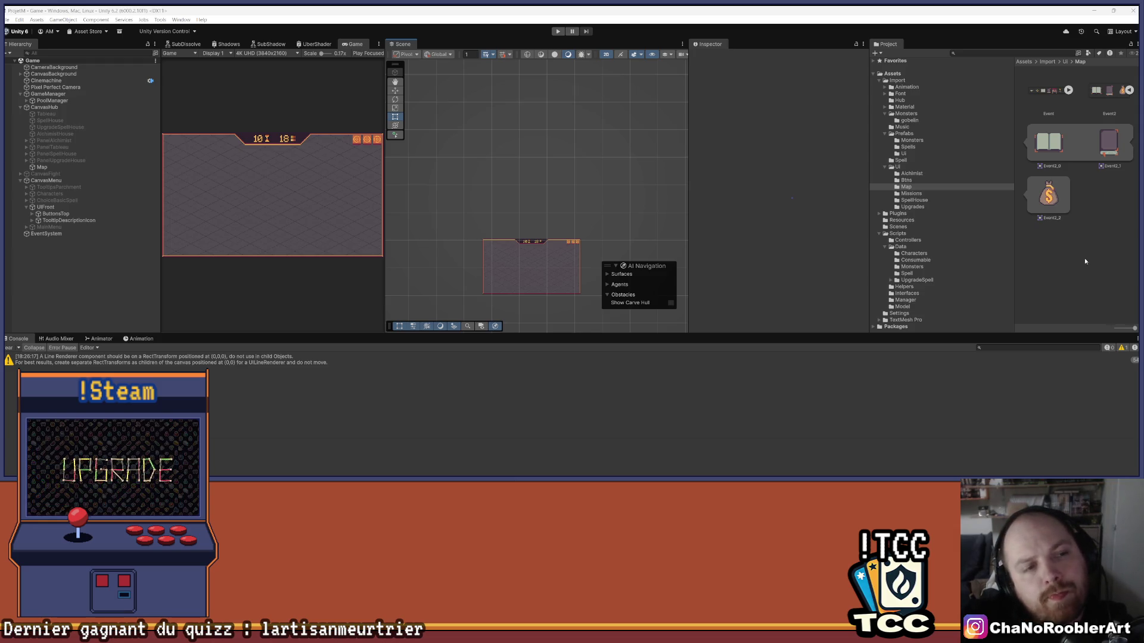
Select Map and enter Play mode to reach the game's main menu
{"action": "left_click", "coordinate": [41, 167]}
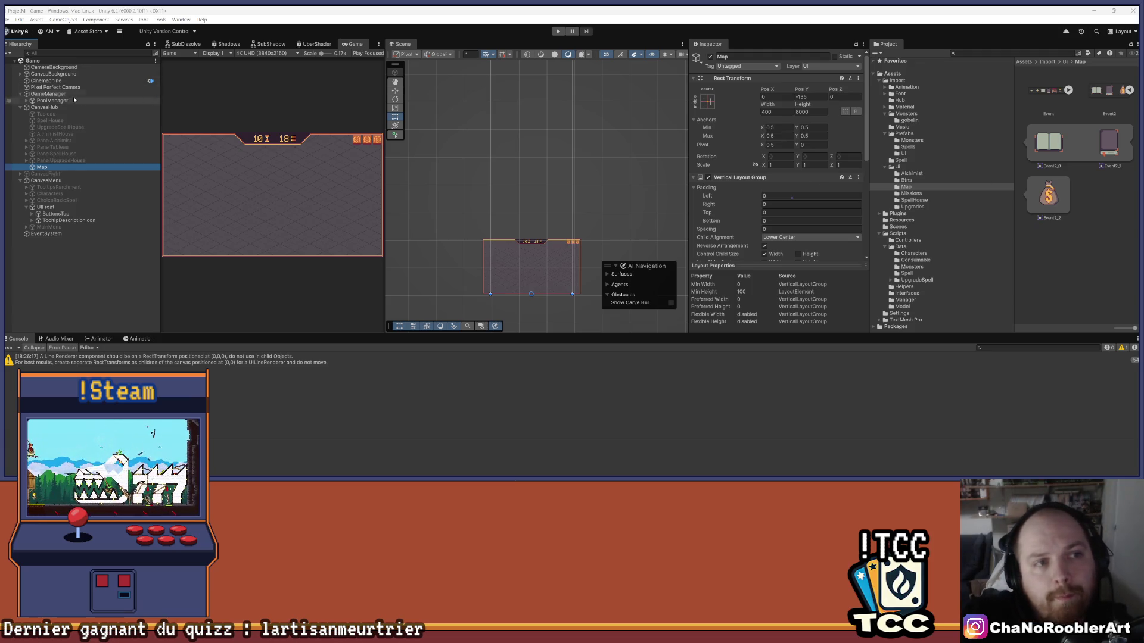
{"action": "left_click", "coordinate": [558, 31]}
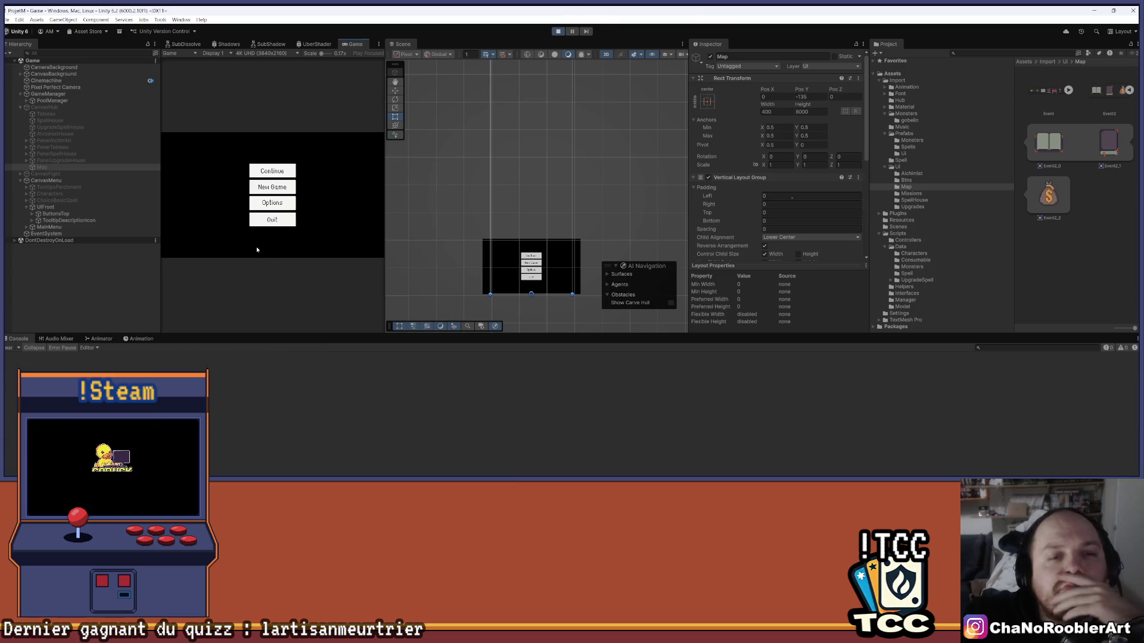
Continue to the map screen, then nudge the Pixel Perfect Camera's Y and undo it
{"action": "left_click", "coordinate": [272, 171]}
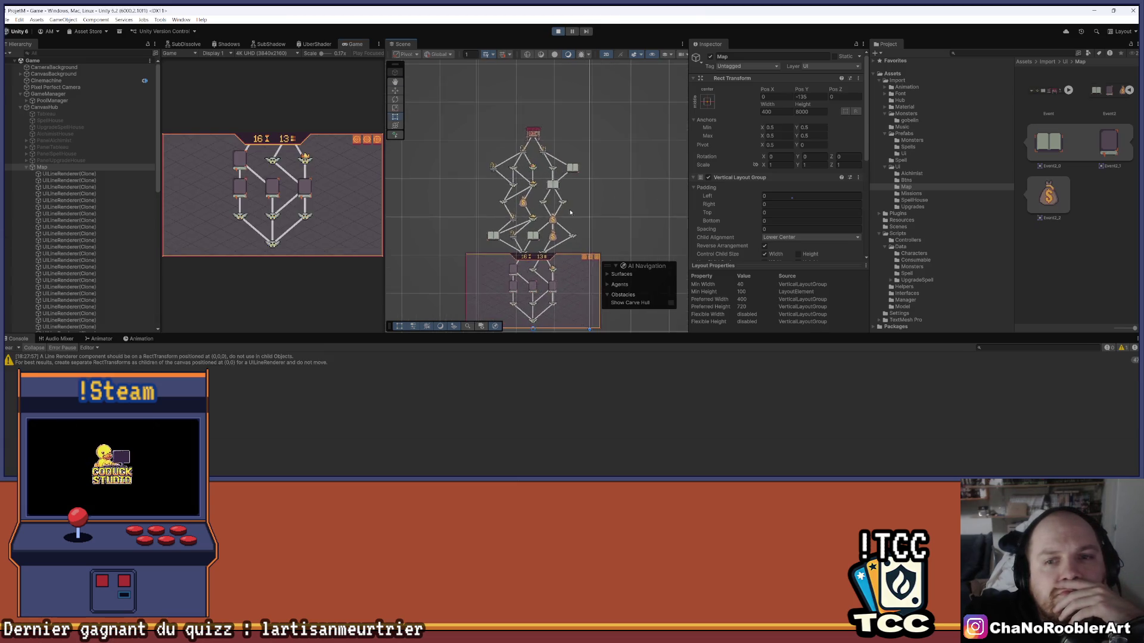
{"action": "left_click", "coordinate": [15, 80]}
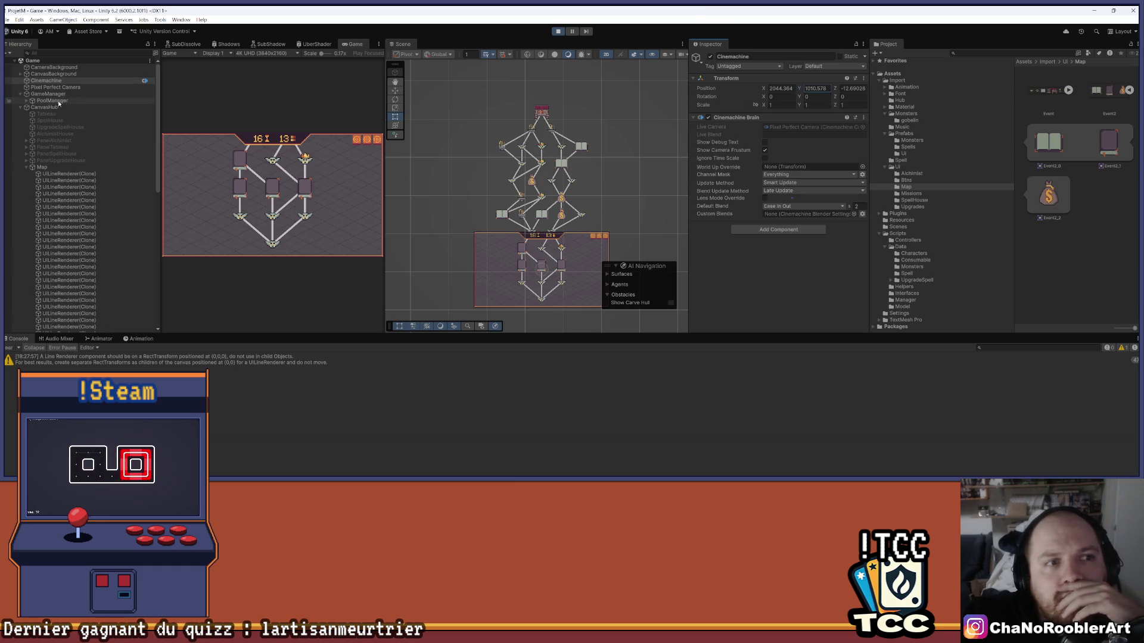
{"action": "left_click", "coordinate": [21, 107]}
{"action": "left_click", "coordinate": [55, 87]}
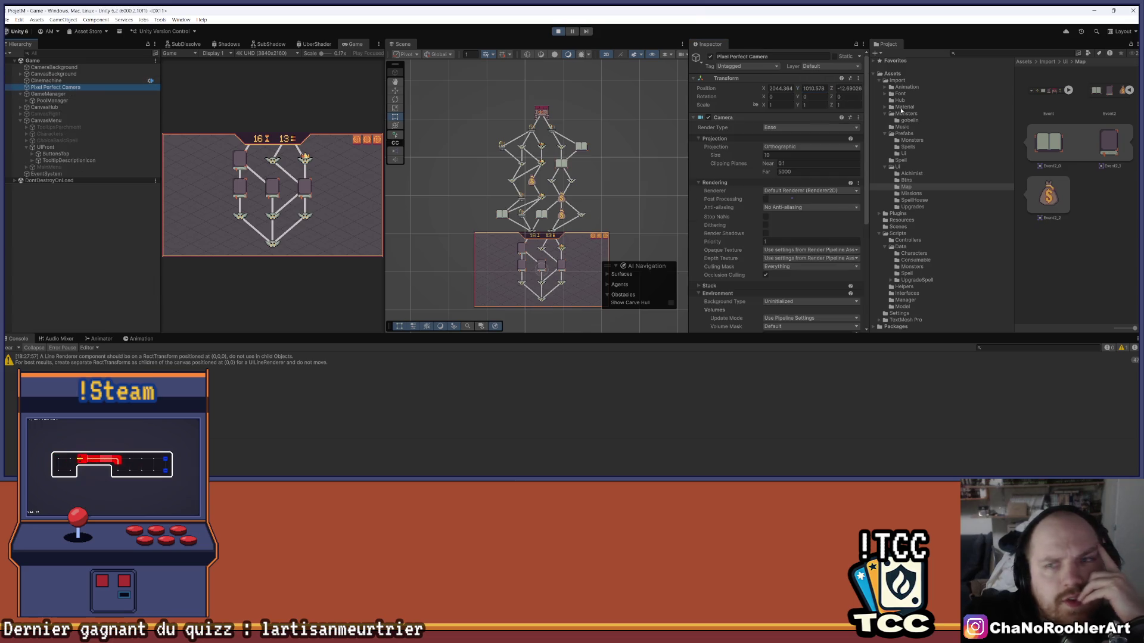
{"action": "left_click_drag", "start_coordinate": [797, 89], "coordinate": [833, 94]}
{"action": "key", "text": "ctrl+z"}
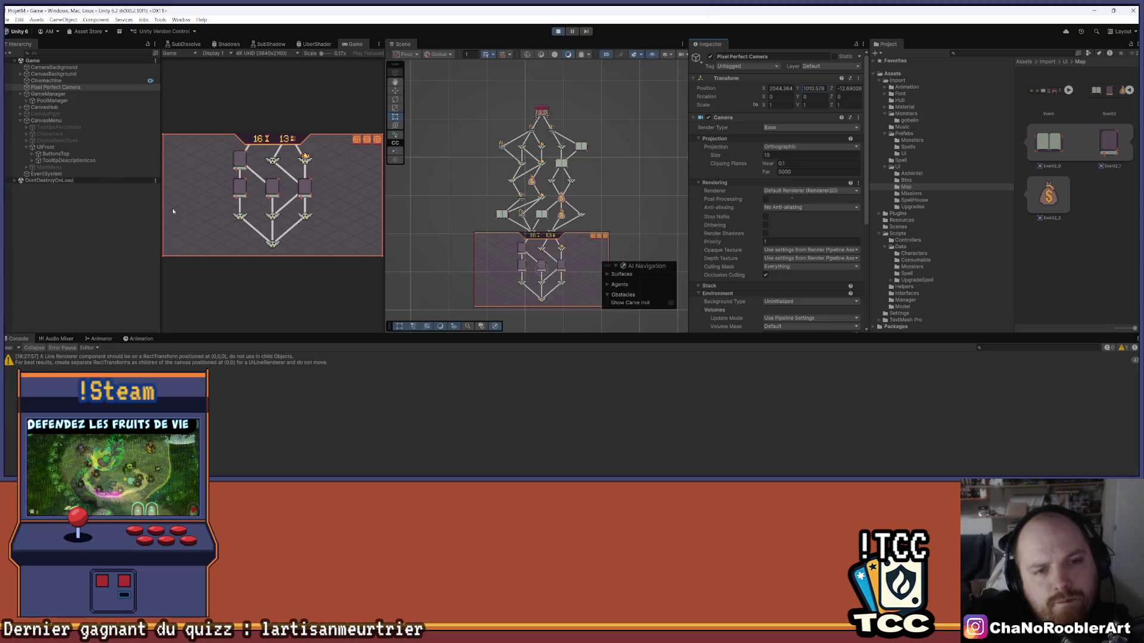
Widen the Game view, select Map, and scrub its Pos Y to show the middle rows
{"action": "left_click_drag", "start_coordinate": [384, 208], "coordinate": [516, 217]}
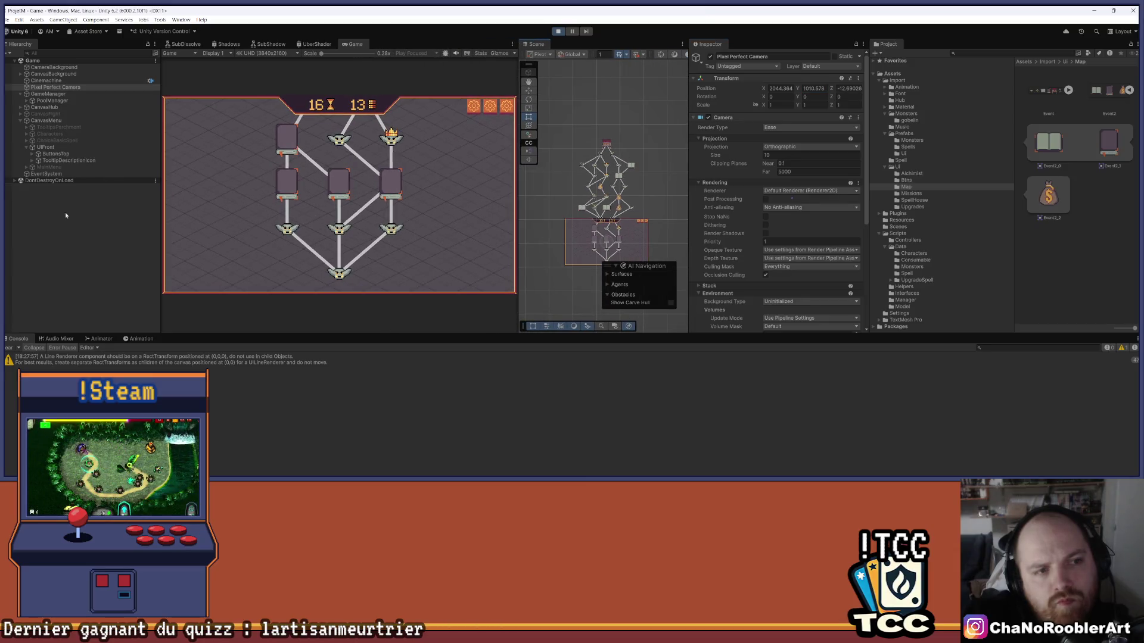
{"action": "left_click", "coordinate": [21, 120]}
{"action": "left_click", "coordinate": [21, 108]}
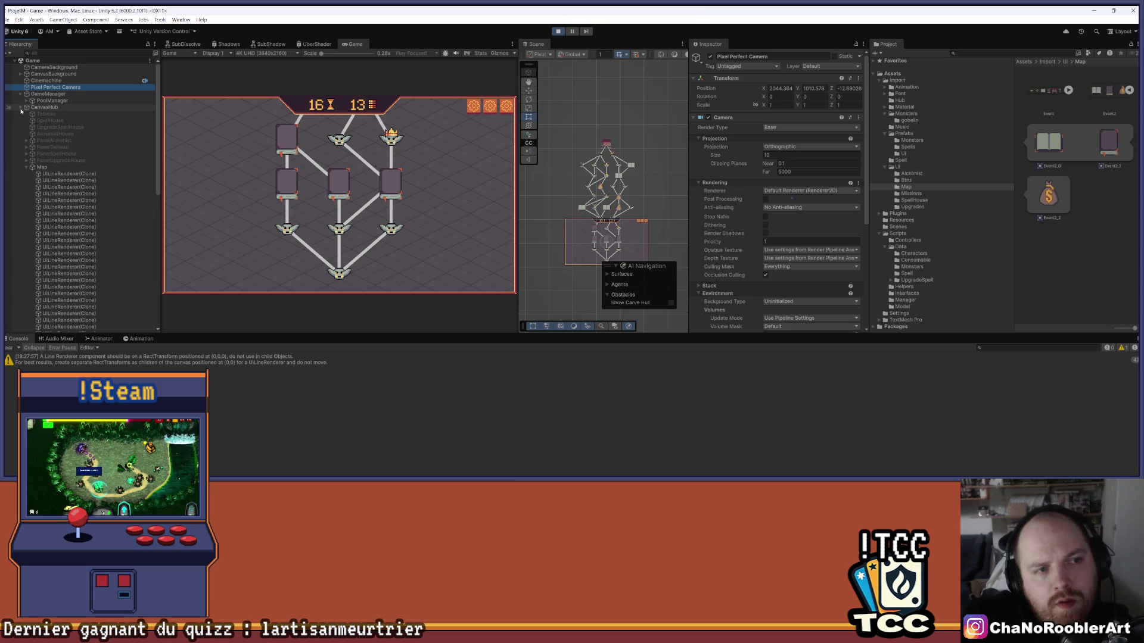
{"action": "left_click", "coordinate": [27, 167]}
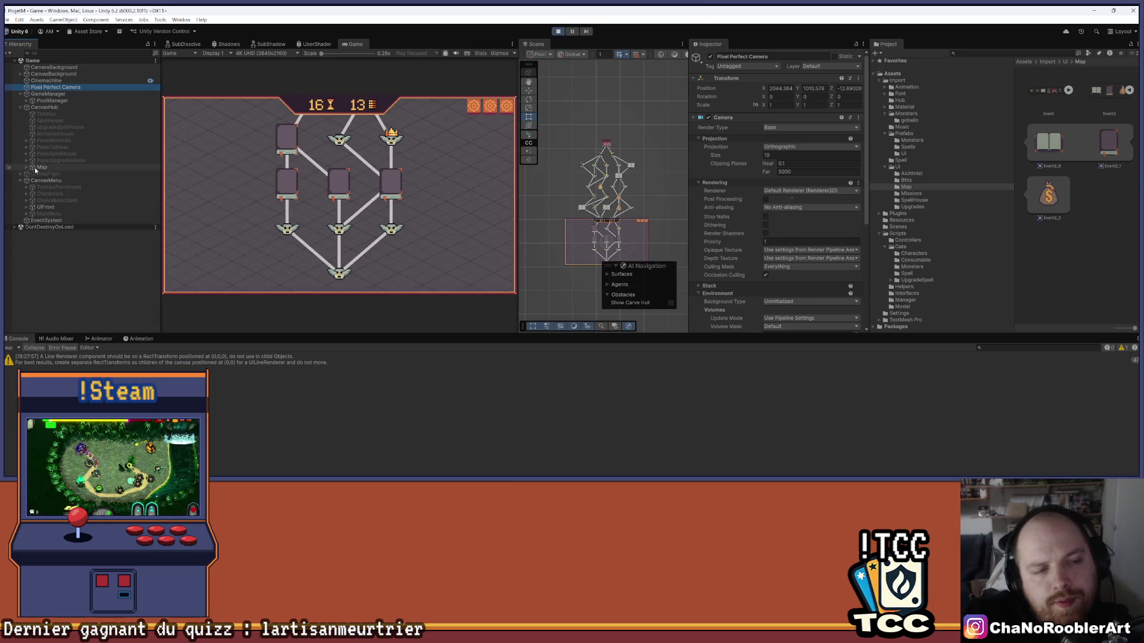
{"action": "left_click", "coordinate": [37, 168]}
{"action": "left_click_drag", "start_coordinate": [801, 94], "coordinate": [568, 102]}
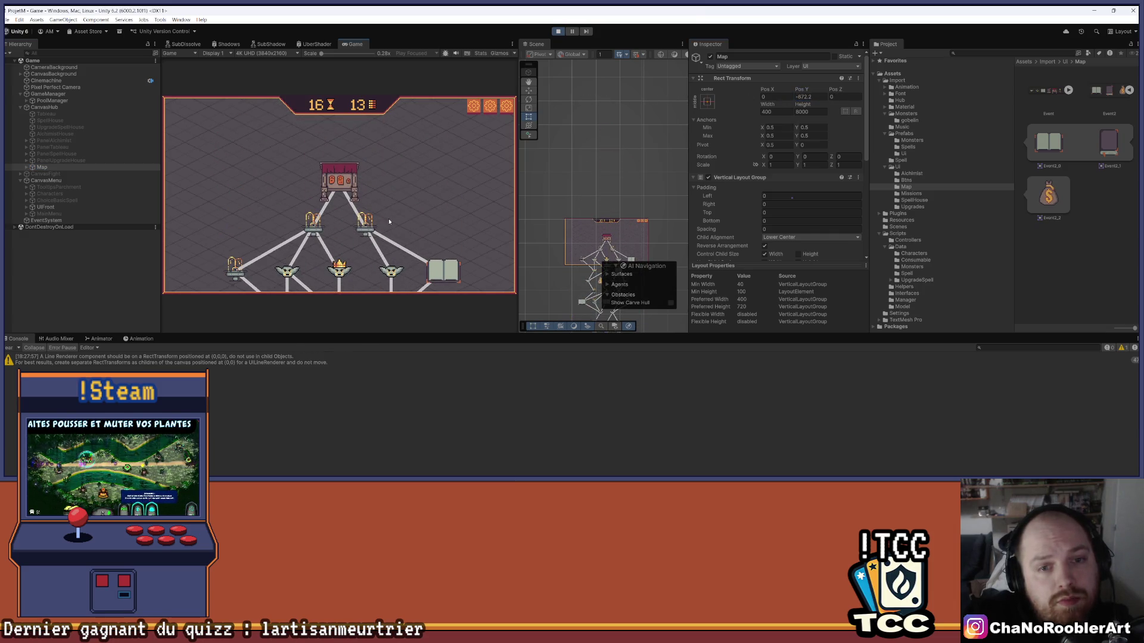
{"action": "left_click", "coordinate": [365, 222]}
{"action": "left_click_drag", "start_coordinate": [802, 89], "coordinate": [833, 93]}
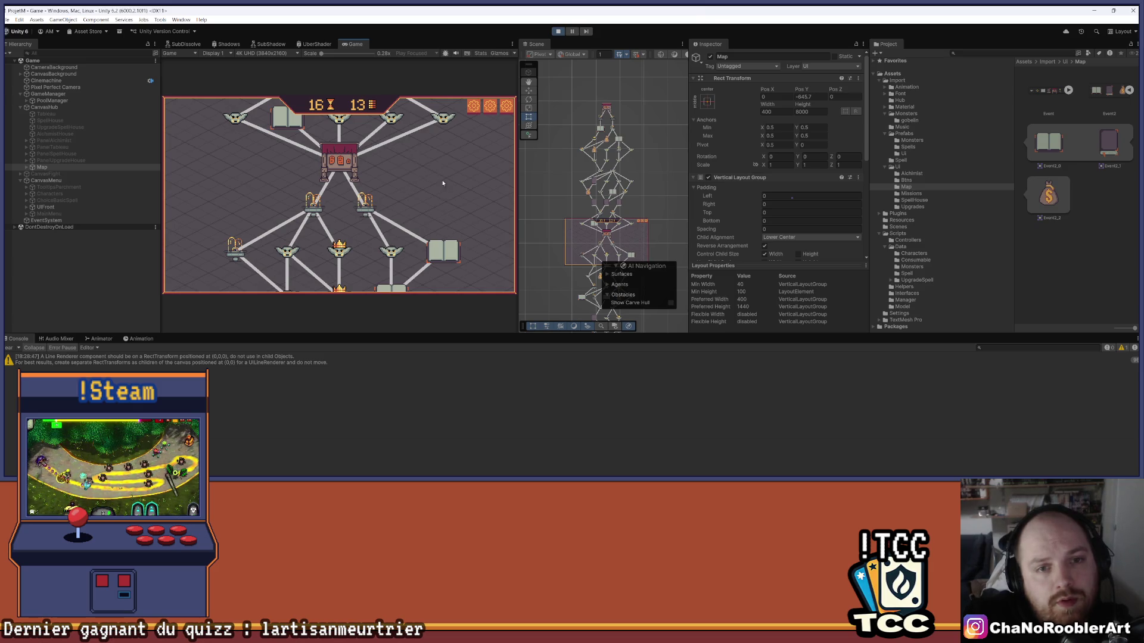
{"action": "mouse_move", "coordinate": [801, 89]}
{"action": "left_mouse_down"}
{"action": "mouse_move", "coordinate": [1108, 119]}
{"action": "mouse_move", "coordinate": [972, 125]}
{"action": "mouse_move", "coordinate": [780, 161]}
{"action": "left_mouse_up"}
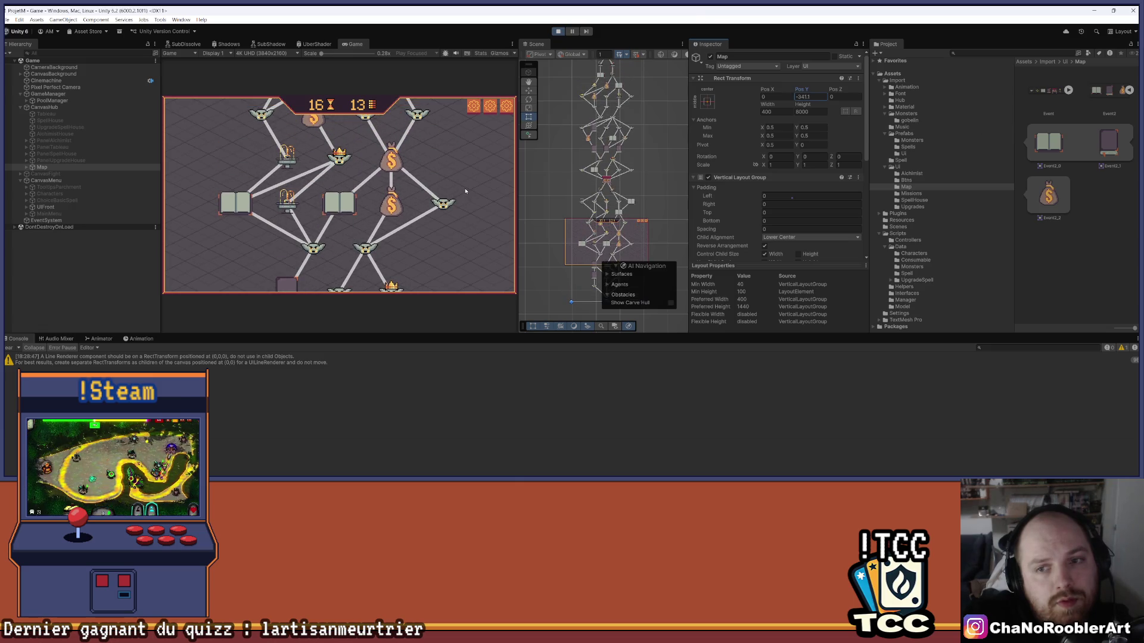
Maximize the Game view to preview the map, then restore the normal layout
{"action": "left_click", "coordinate": [511, 44]}
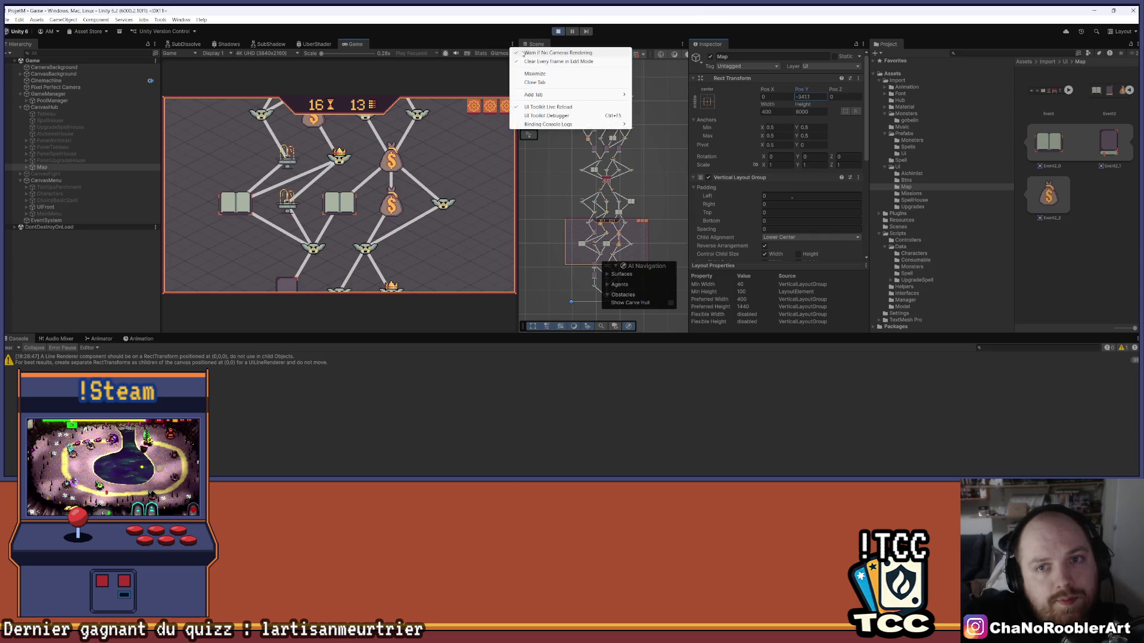
{"action": "left_click", "coordinate": [532, 74]}
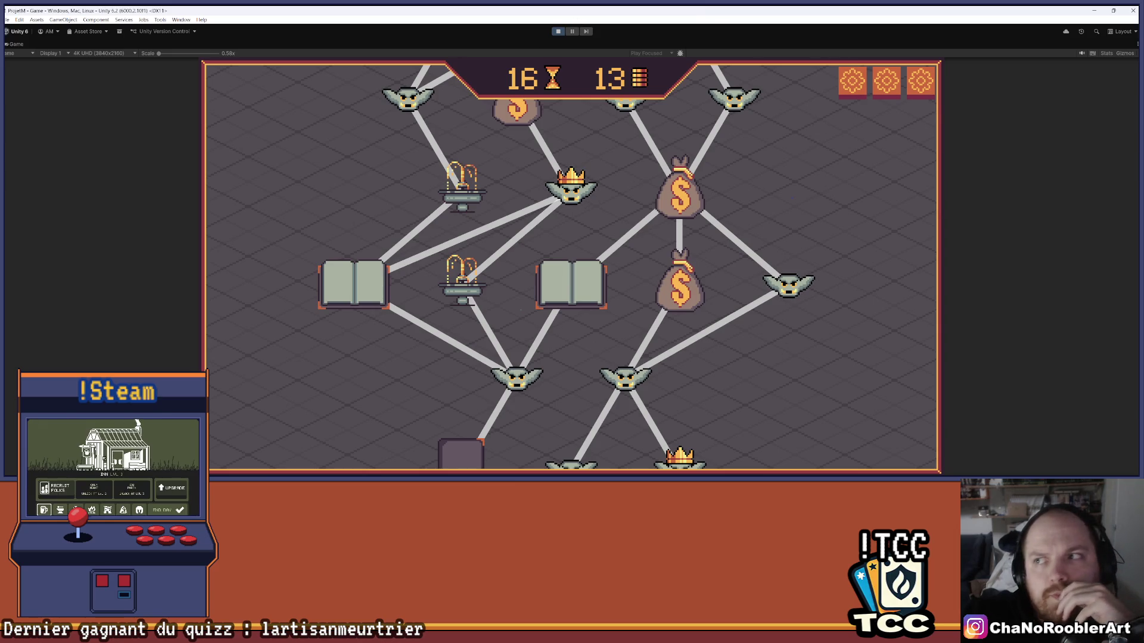
{"action": "left_click", "coordinate": [1135, 46]}
{"action": "left_click", "coordinate": [1096, 63]}
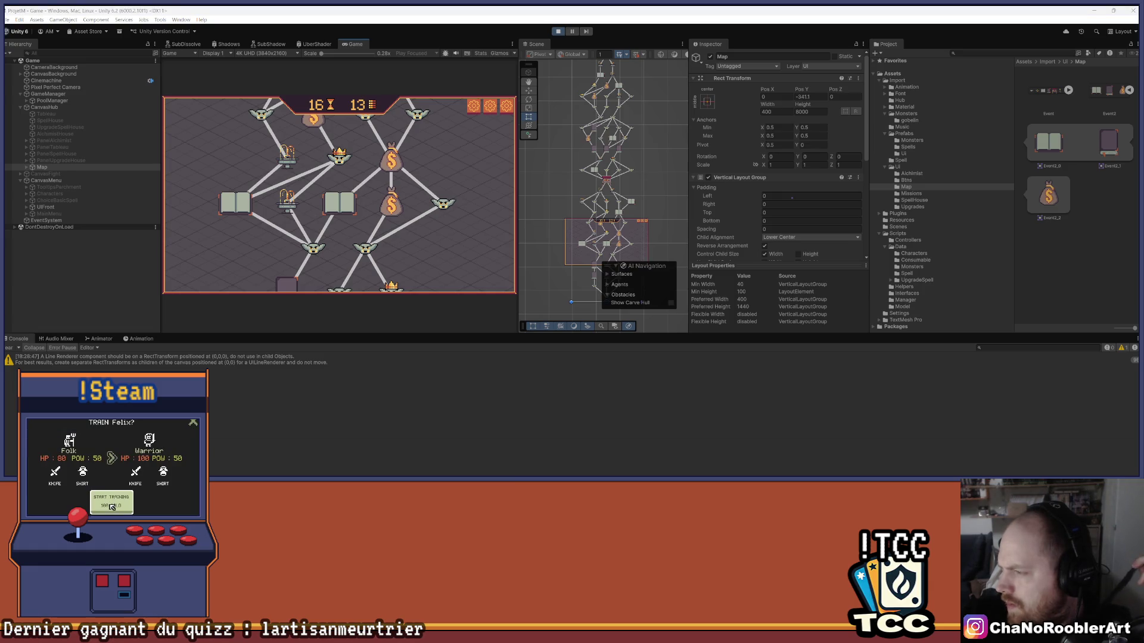
{"action": "left_click", "coordinate": [112, 507]}
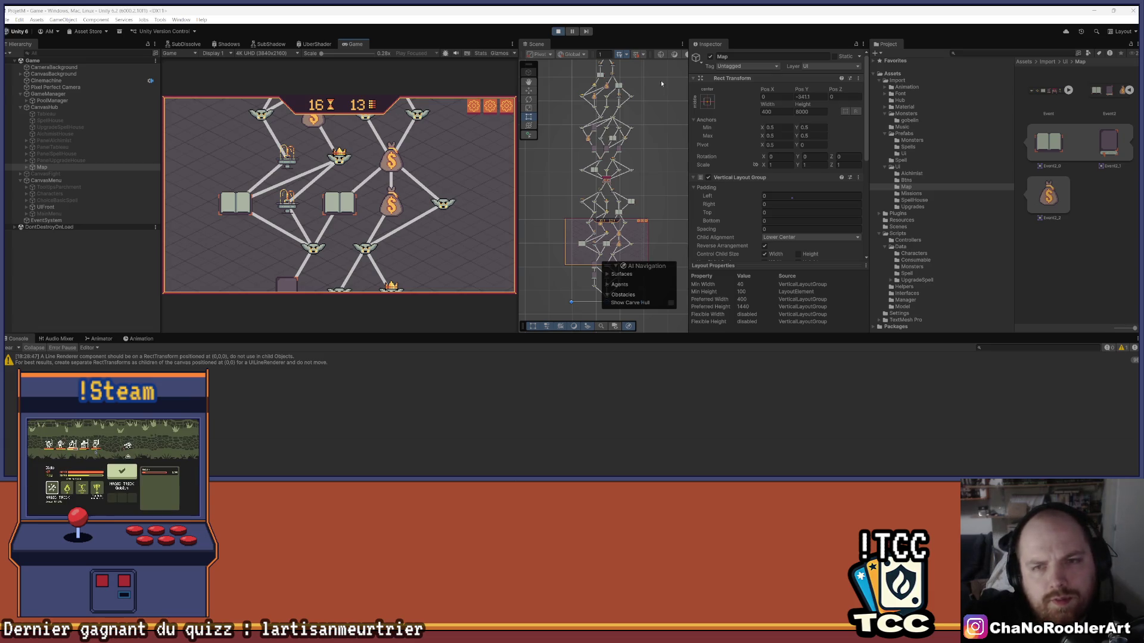
Expand Map in the Hierarchy and scroll through its UILineRenderer and Rang clone children
{"action": "left_click", "coordinate": [28, 168]}
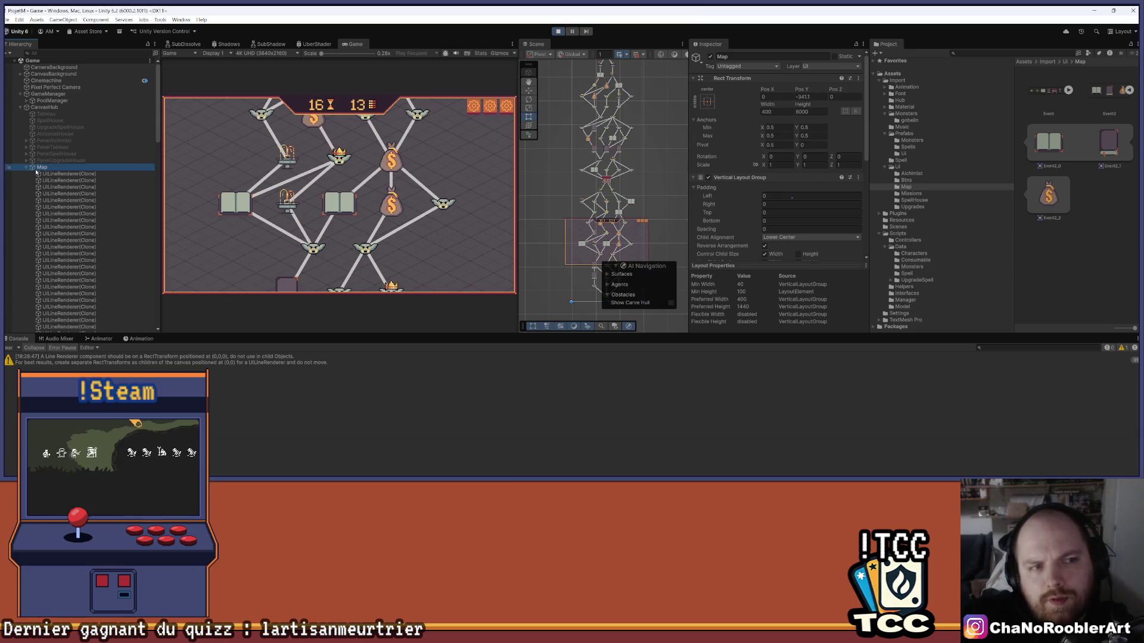
{"action": "left_click", "coordinate": [27, 168]}
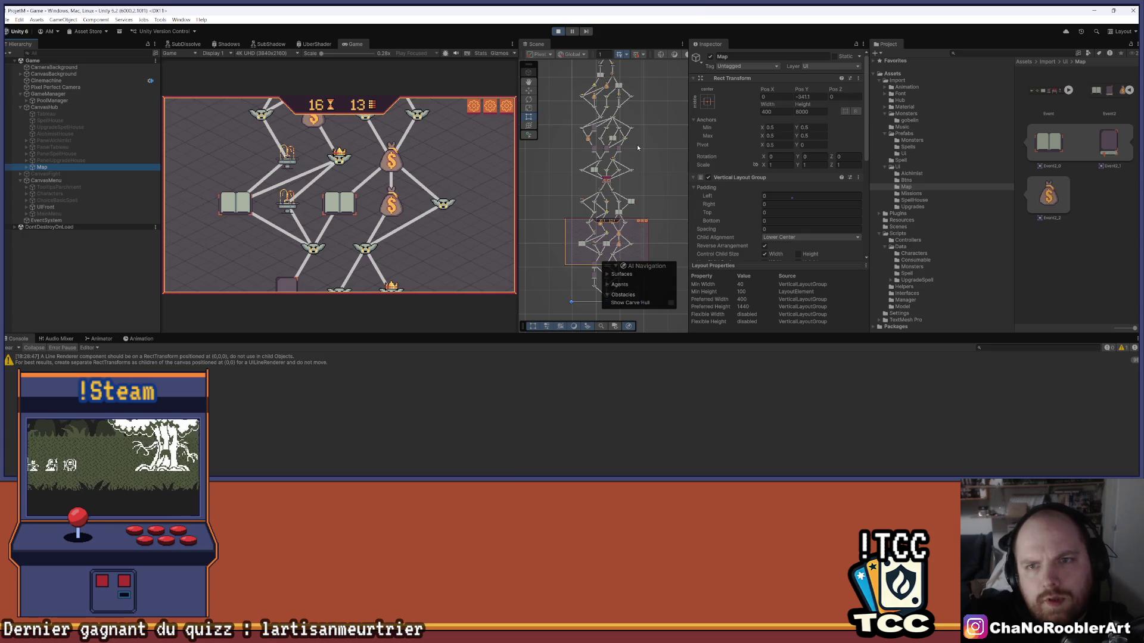
{"action": "scroll", "coordinate": [638, 144], "scroll_direction": "down", "scroll_amount": 8}
{"action": "scroll", "coordinate": [567, 209], "scroll_direction": "down", "scroll_amount": 5}
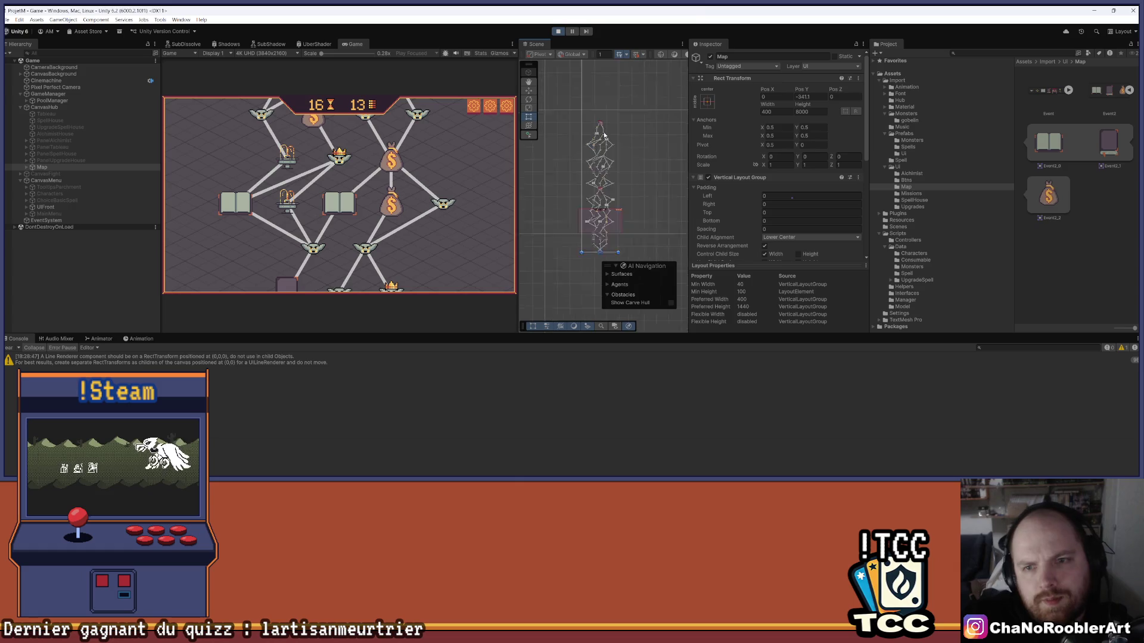
{"action": "scroll", "coordinate": [580, 150], "scroll_direction": "up", "scroll_amount": 3}
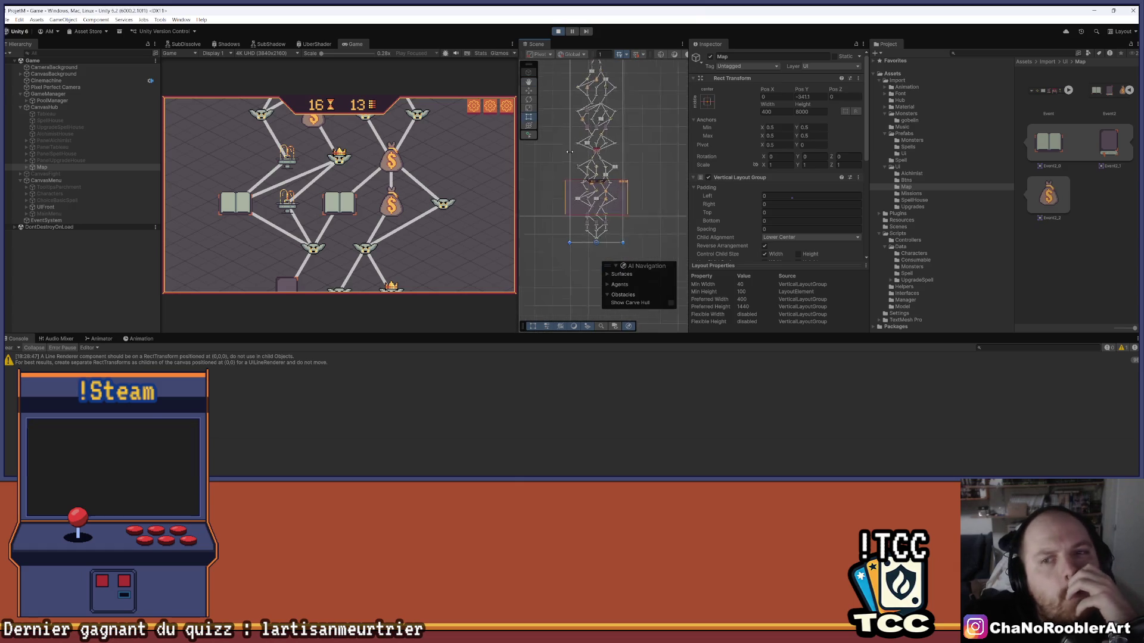
{"action": "scroll", "coordinate": [570, 152], "scroll_direction": "down", "scroll_amount": 2}
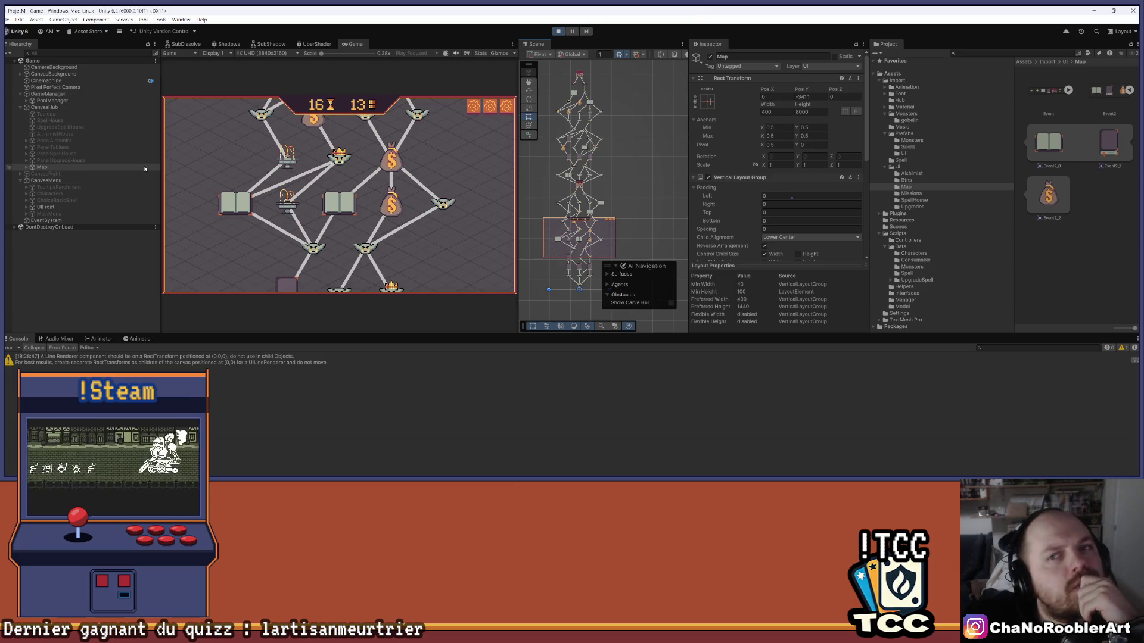
{"action": "left_click", "coordinate": [27, 167]}
{"action": "scroll", "coordinate": [68, 222], "scroll_direction": "down", "scroll_amount": 10}
{"action": "scroll", "coordinate": [68, 222], "scroll_direction": "down", "scroll_amount": 10}
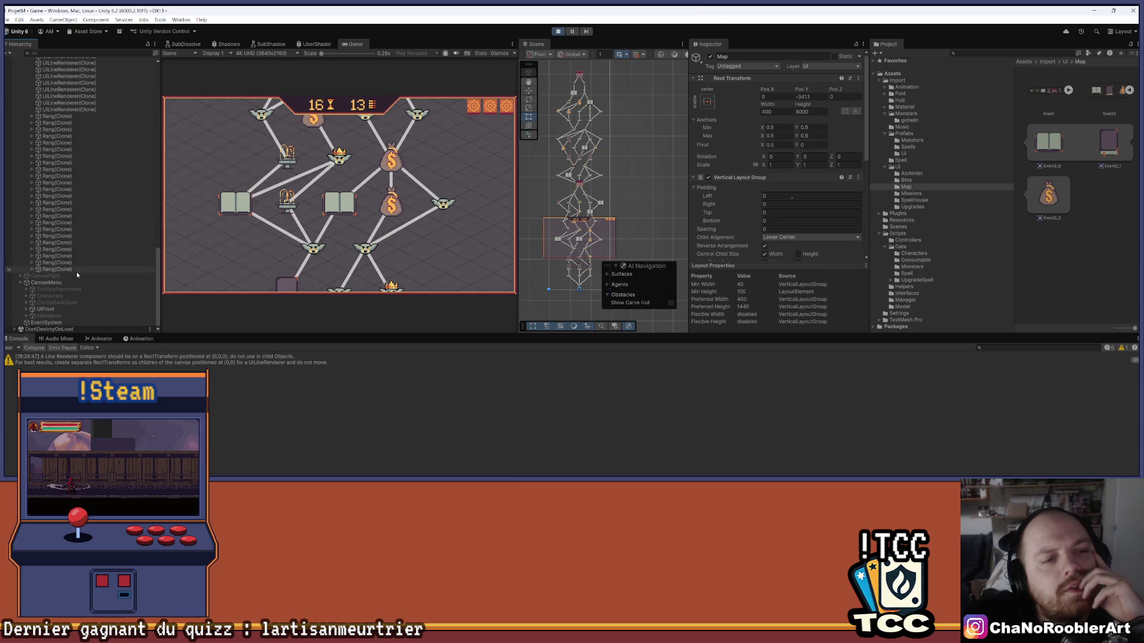
{"action": "scroll", "coordinate": [91, 159], "scroll_direction": "up", "scroll_amount": 3}
{"action": "scroll", "coordinate": [91, 159], "scroll_direction": "up", "scroll_amount": 10}
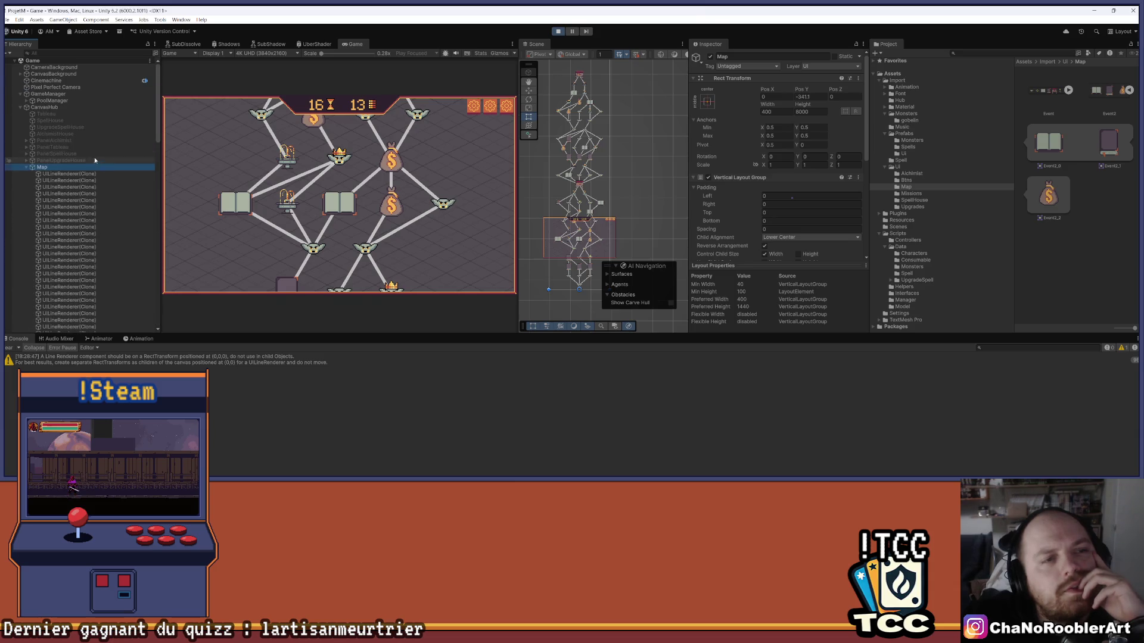
{"action": "scroll", "coordinate": [620, 177], "scroll_direction": "up", "scroll_amount": 3}
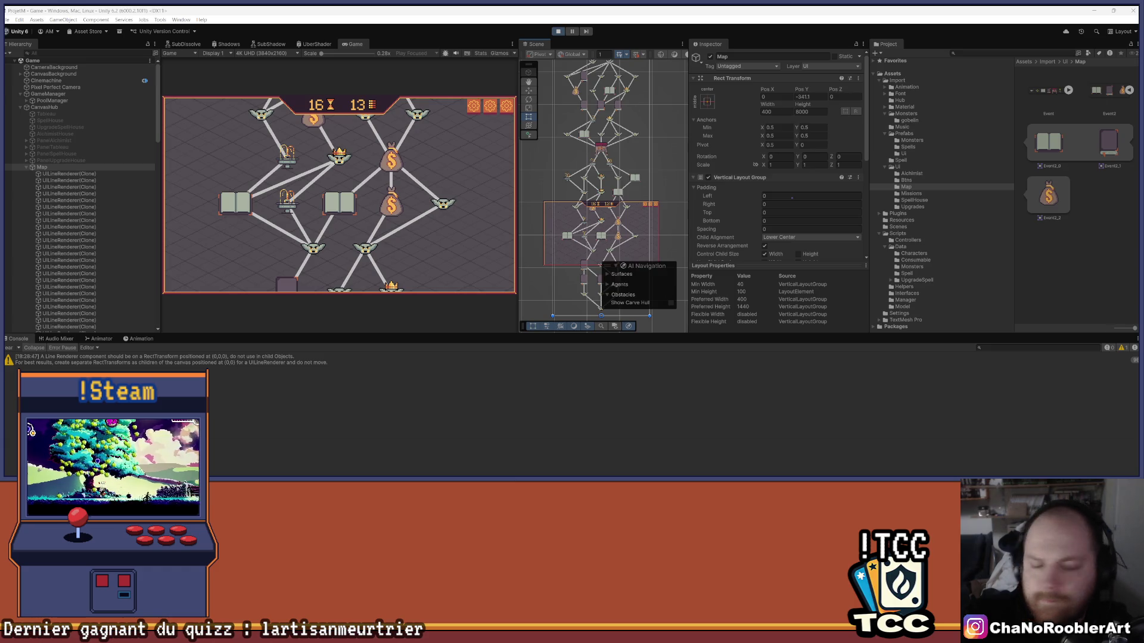
Fold the Vertical Layout Group and Layout Element components, then scrub Pos Y to test scrolling
{"action": "left_click", "coordinate": [44, 107]}
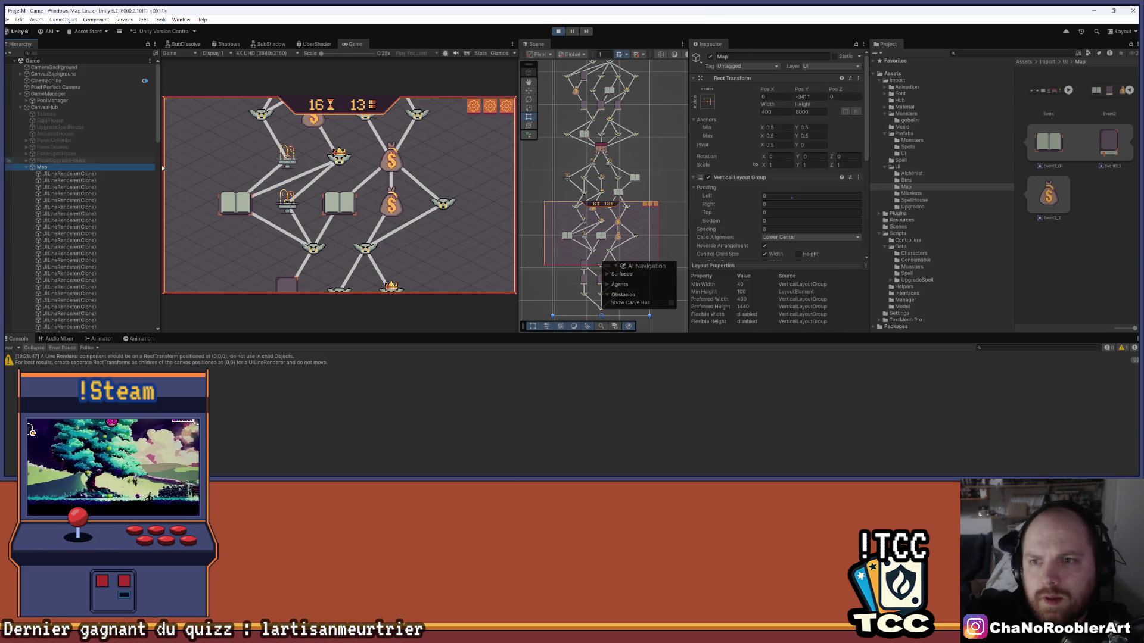
{"action": "left_click", "coordinate": [693, 177]}
{"action": "left_click", "coordinate": [694, 187]}
{"action": "mouse_move", "coordinate": [801, 93]}
{"action": "left_mouse_down"}
{"action": "mouse_move", "coordinate": [947, 121]}
{"action": "mouse_move", "coordinate": [786, 122]}
{"action": "left_mouse_up"}
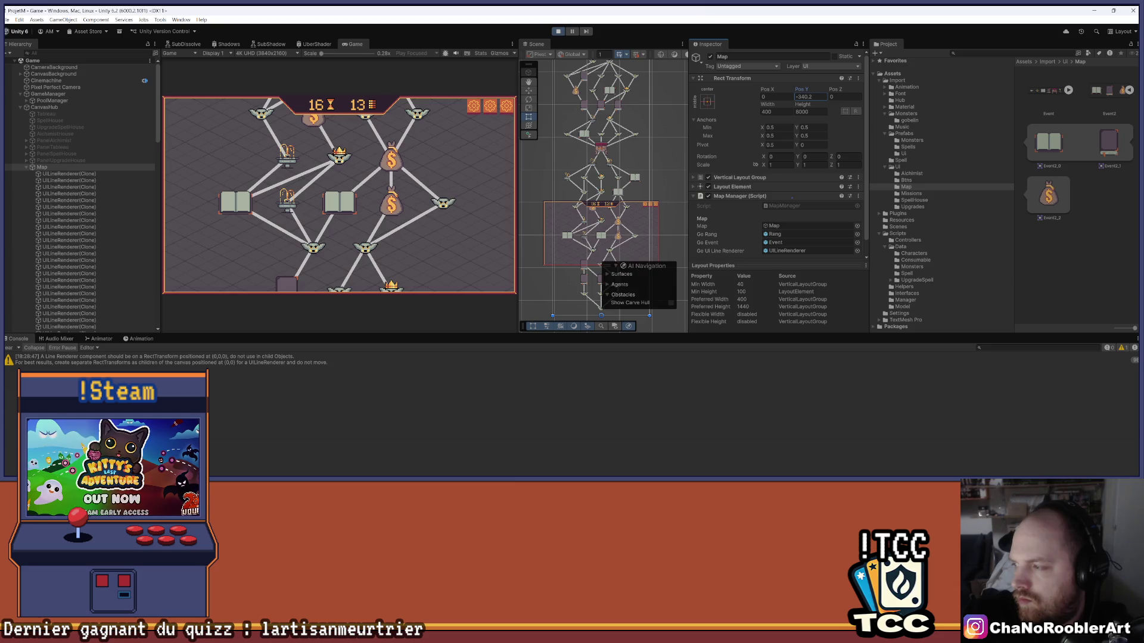
Drag the Console splitter down to enlarge the Game and Scene views, then exit play mode
{"action": "mouse_move", "coordinate": [698, 475]}
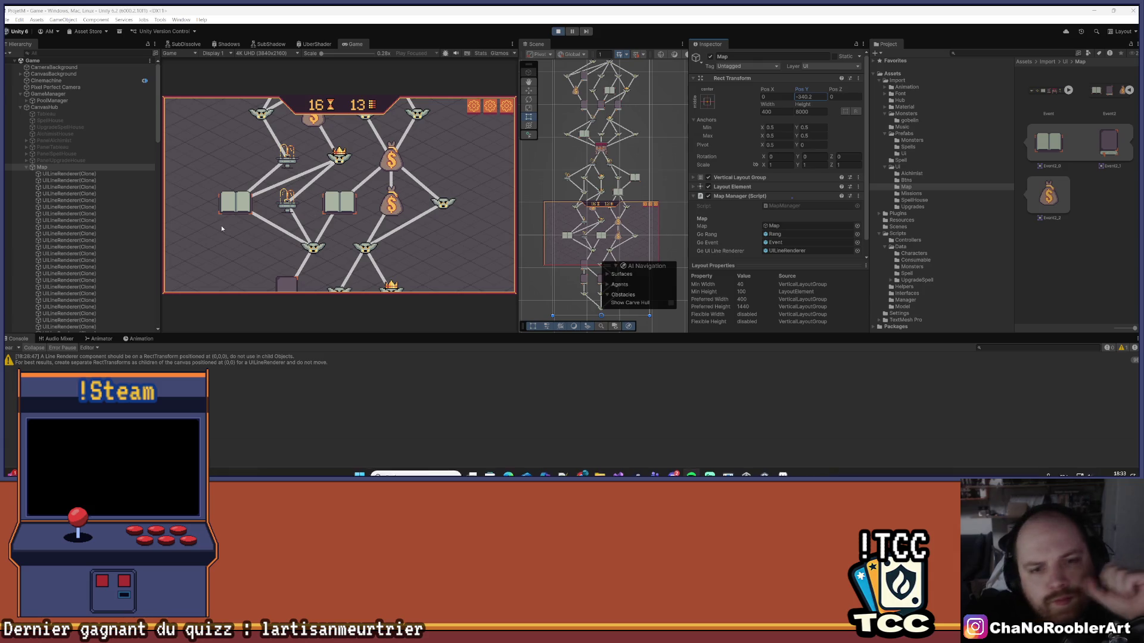
{"action": "left_click_drag", "start_coordinate": [286, 336], "coordinate": [296, 400]}
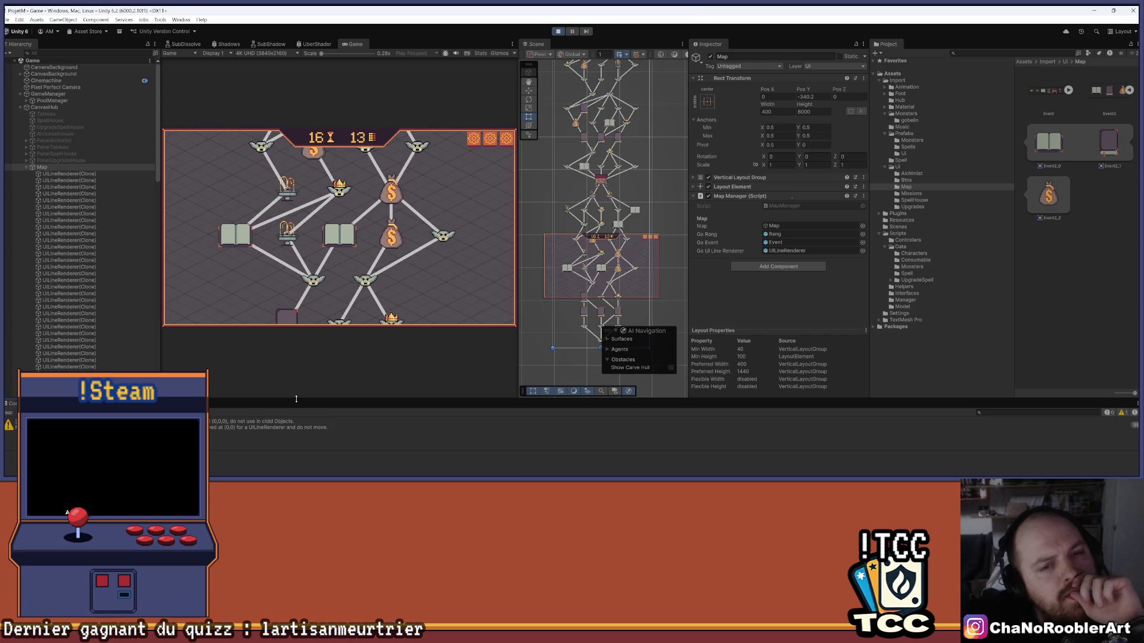
{"action": "left_click", "coordinate": [558, 31]}
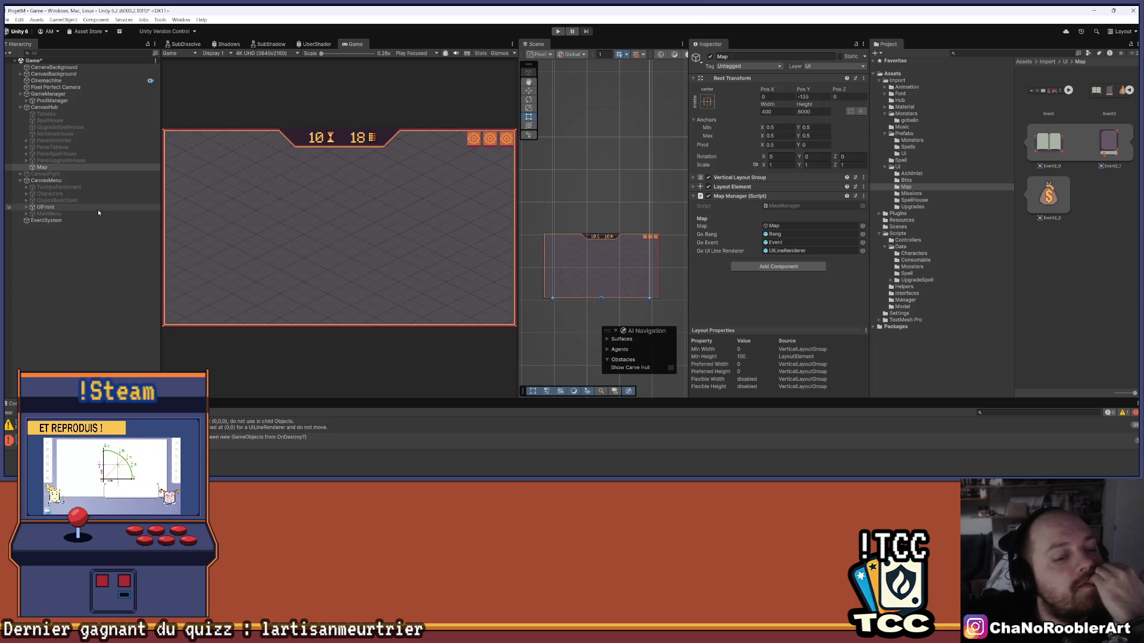
Clear the console and add a UI Scrollbar under CanvasHub
{"action": "left_click", "coordinate": [10, 412]}
{"action": "right_click", "coordinate": [53, 107]}
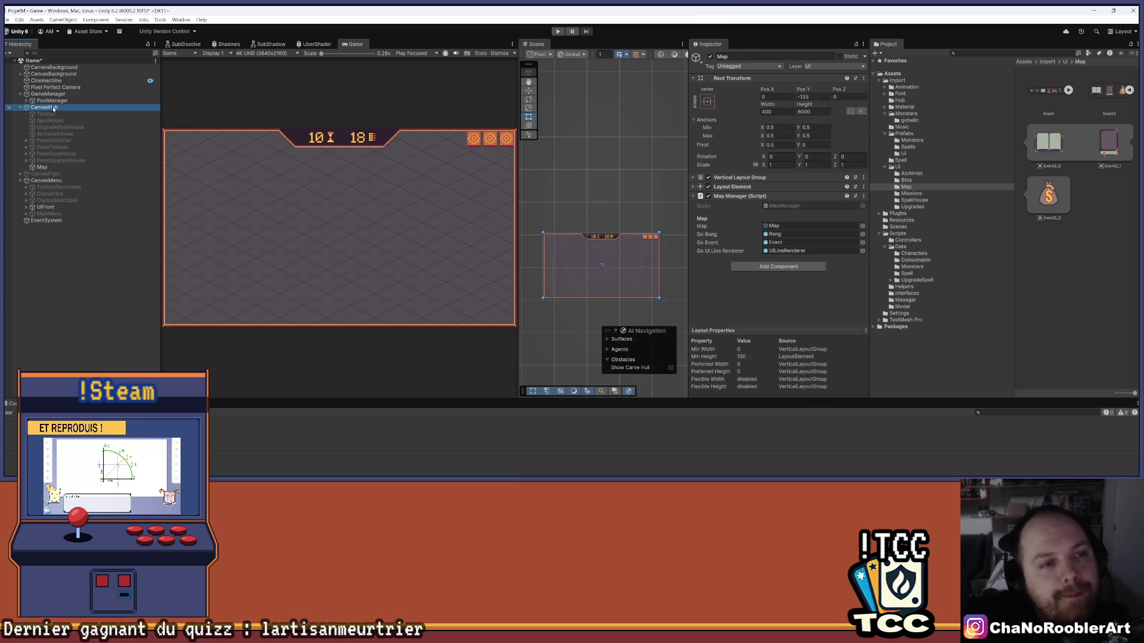
{"action": "mouse_move", "coordinate": [82, 322]}
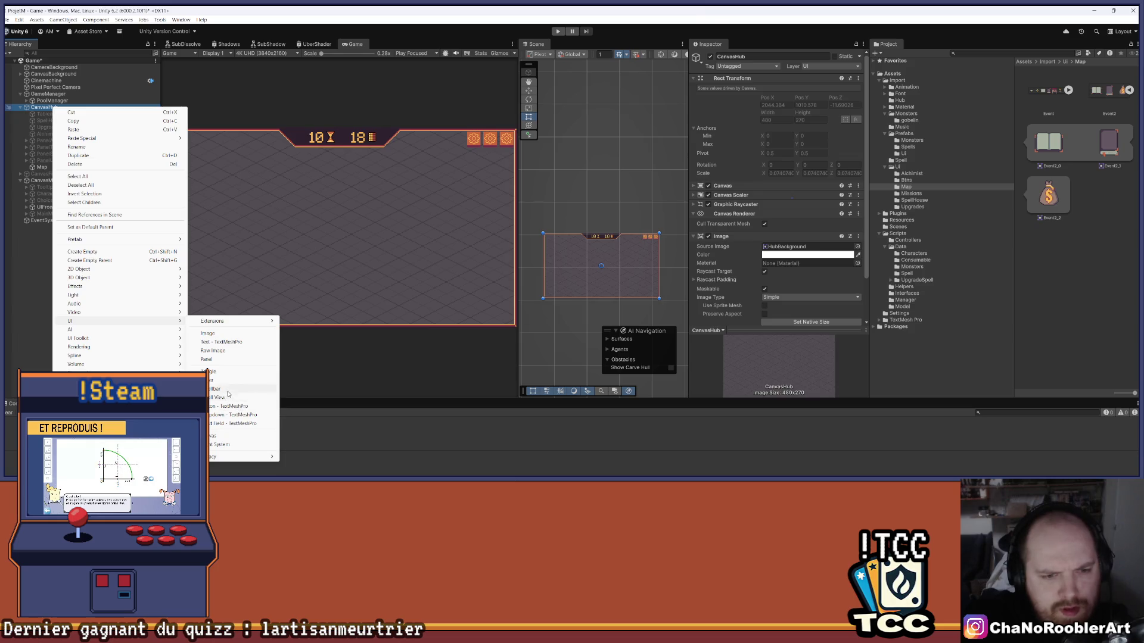
{"action": "left_click", "coordinate": [230, 389]}
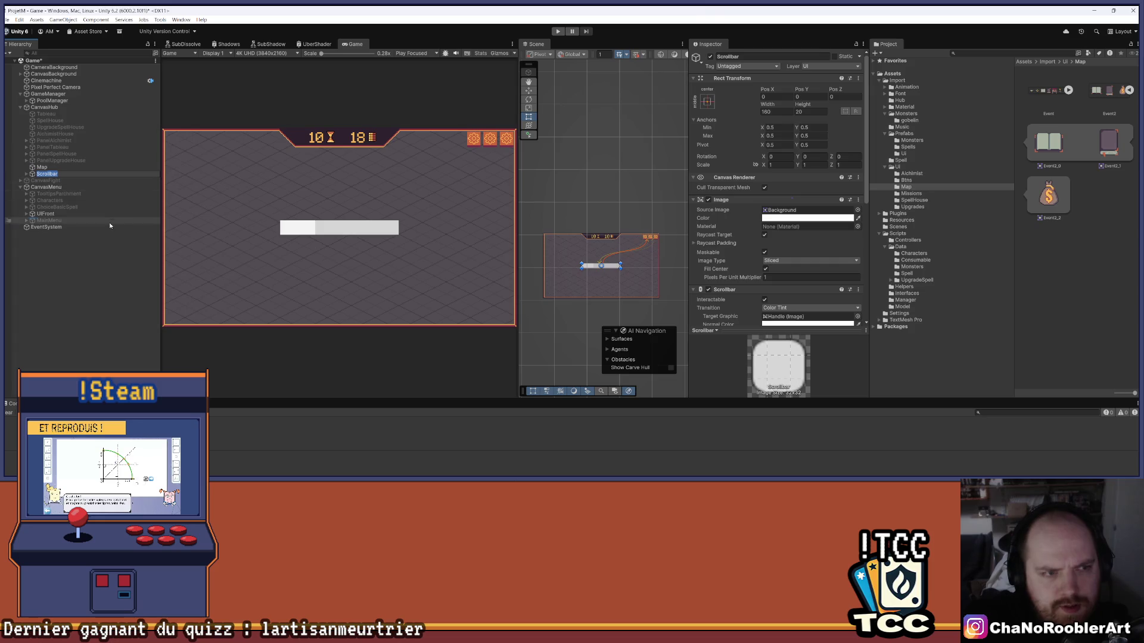
Inspect the Map (1) copy and the original Map, then save the scene
{"action": "left_click", "coordinate": [43, 167]}
{"action": "left_click", "coordinate": [51, 169]}
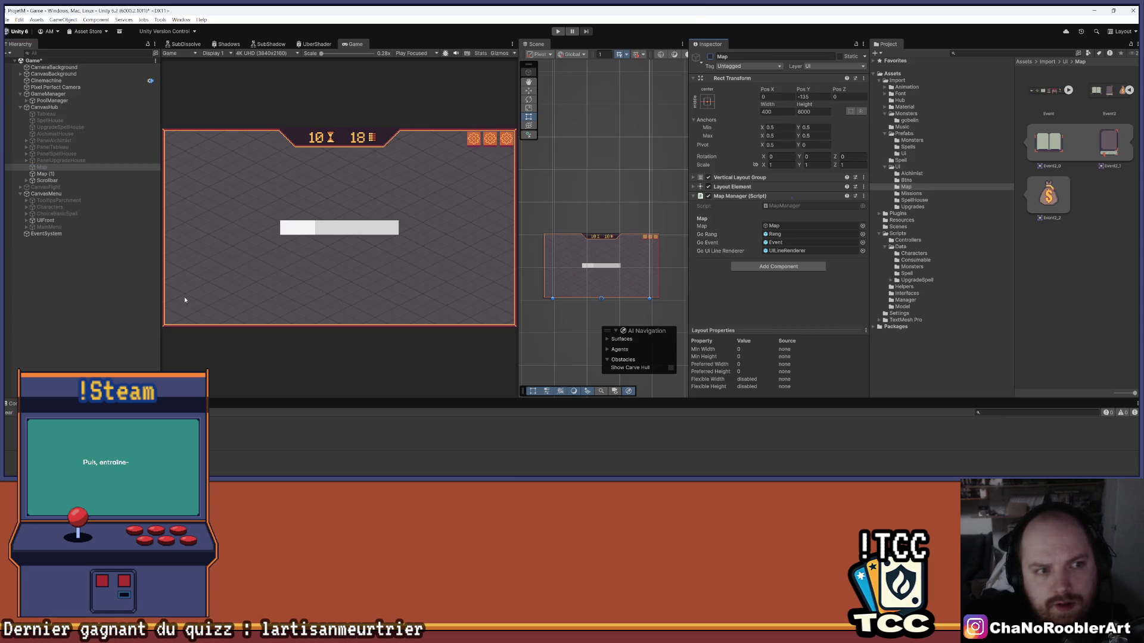
{"action": "key", "text": "ctrl+s"}
{"action": "scroll", "coordinate": [368, 238], "scroll_direction": "up", "scroll_amount": 3}
{"action": "scroll", "coordinate": [367, 239], "scroll_direction": "up", "scroll_amount": 2}
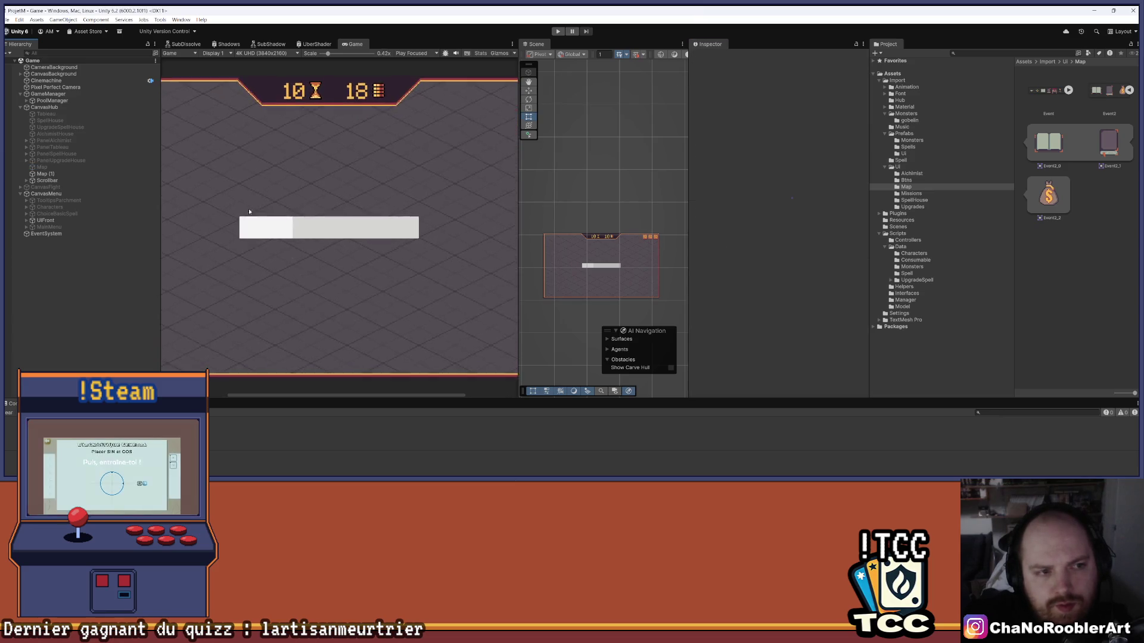
Delete the Map (1) copy and the test Scrollbar together
{"action": "left_click", "coordinate": [42, 167]}
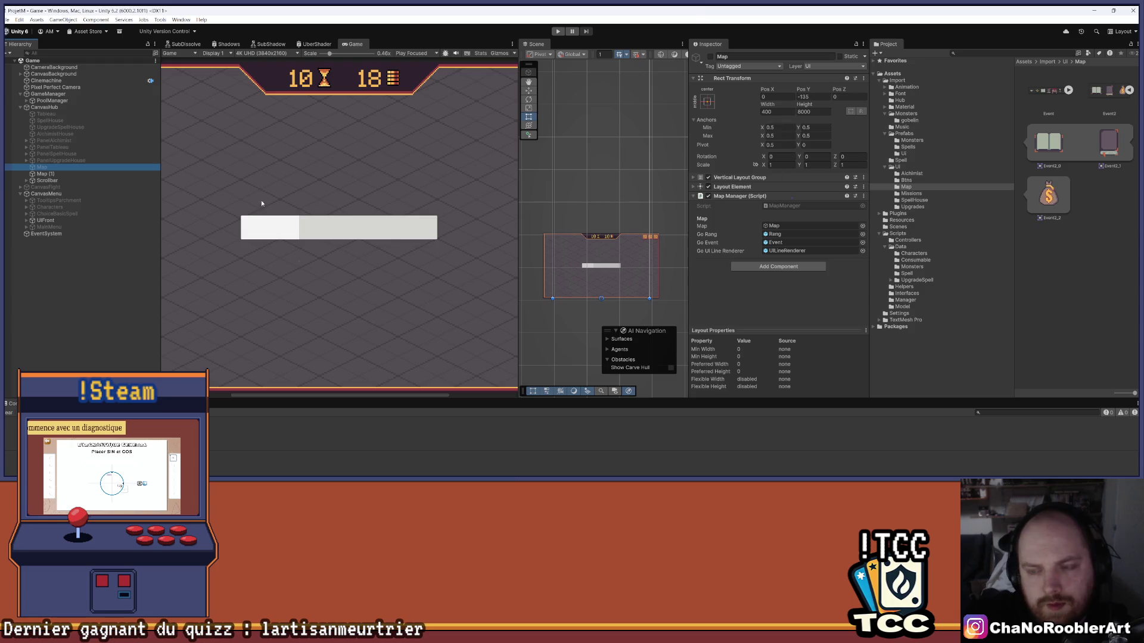
{"action": "left_click", "coordinate": [46, 174]}
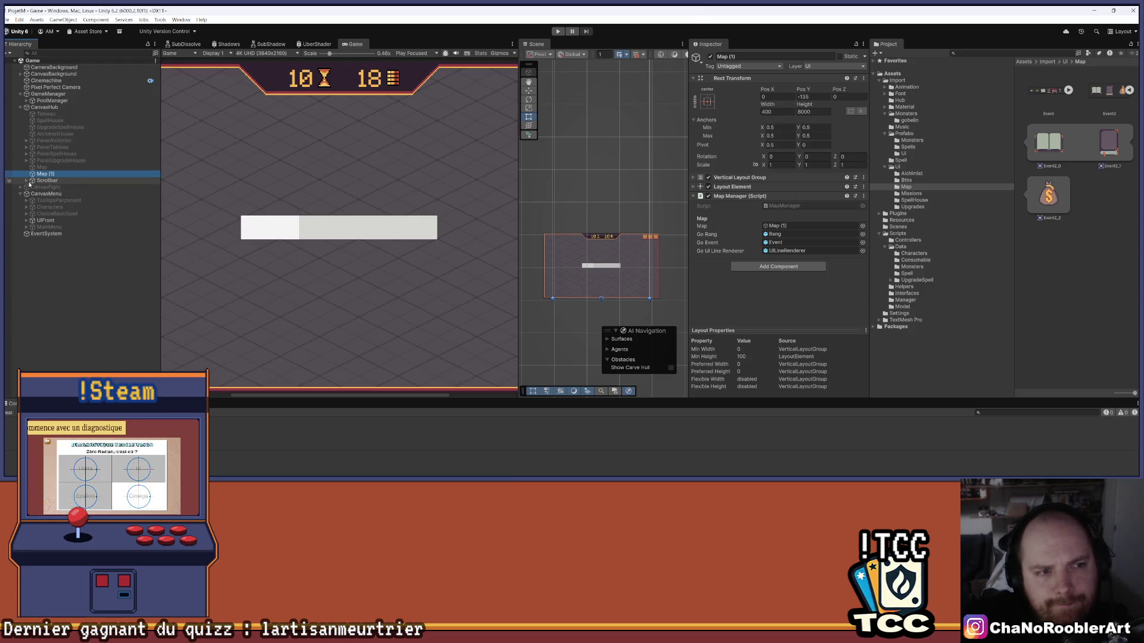
{"action": "left_click", "coordinate": [47, 180]}
{"action": "left_click", "coordinate": [48, 174]}
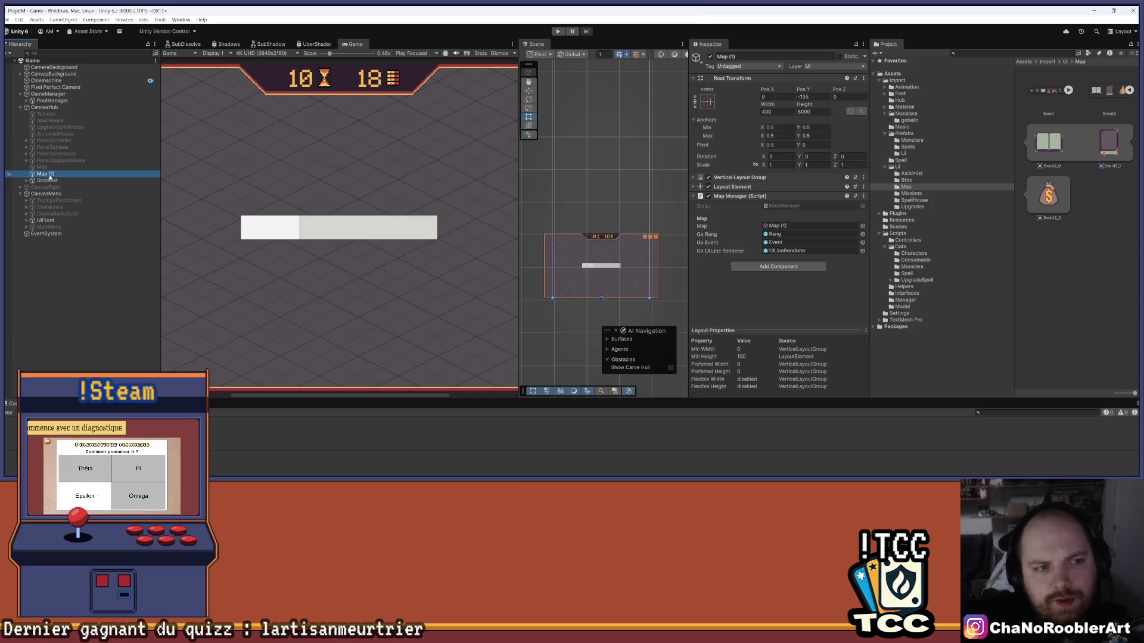
{"action": "left_click", "coordinate": [52, 180], "text": "shift"}
{"action": "key", "text": "Delete"}
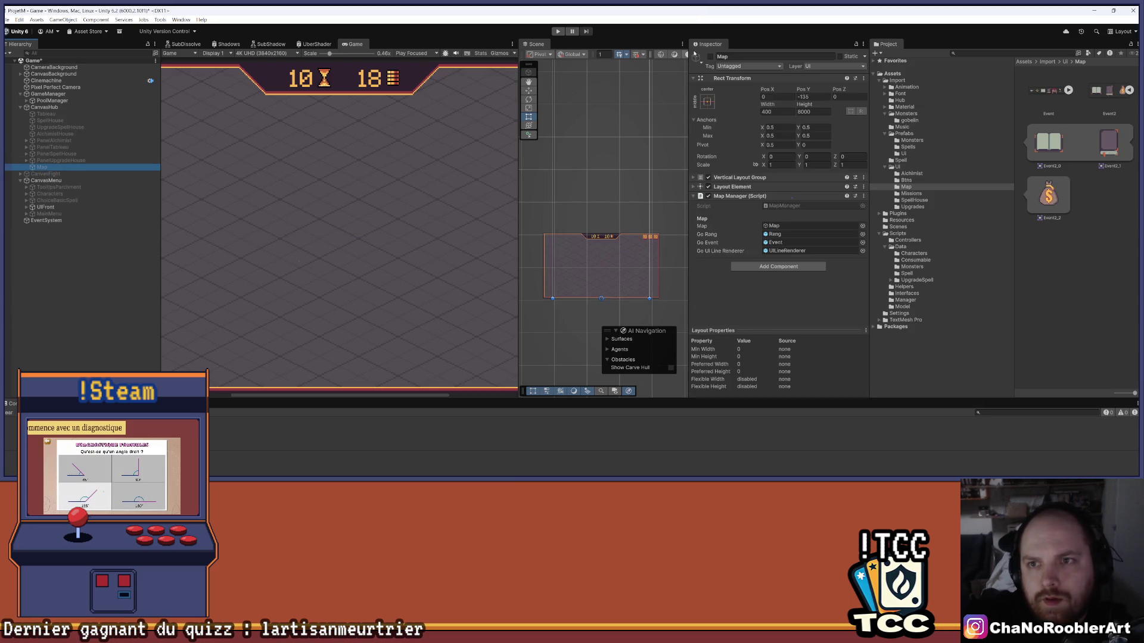
Re-activate the original Map, save the scene, and switch to Visual Studio
{"action": "left_click", "coordinate": [709, 56]}
{"action": "left_click", "coordinate": [351, 205]}
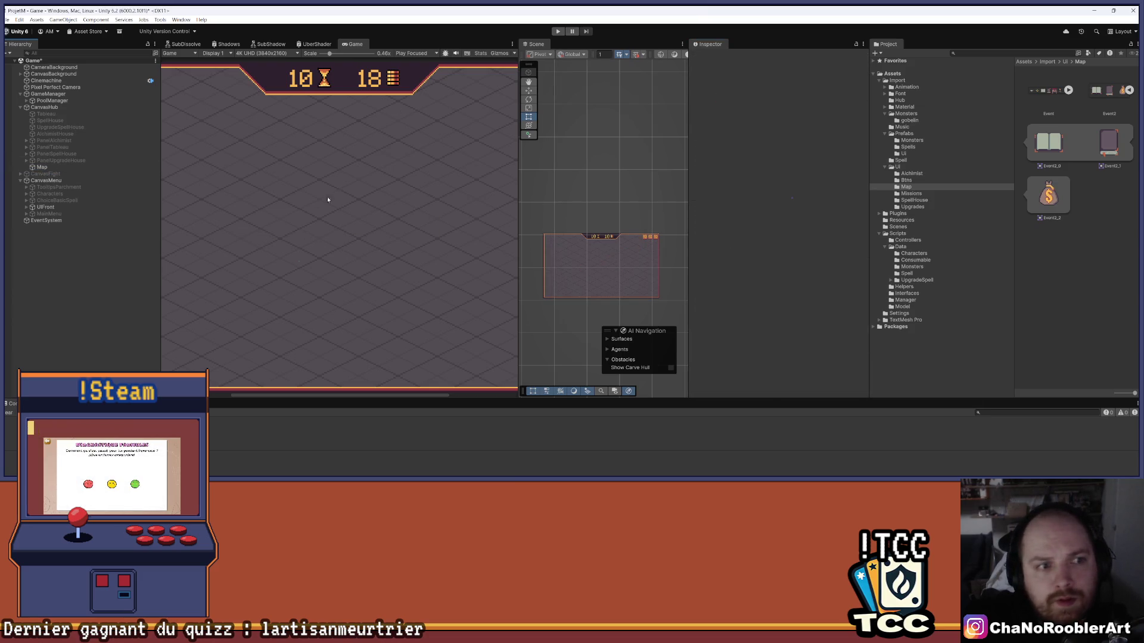
{"action": "scroll", "coordinate": [334, 203], "scroll_direction": "down", "scroll_amount": 3}
{"action": "key", "text": "ctrl+s"}
{"action": "mouse_move", "coordinate": [572, 475]}
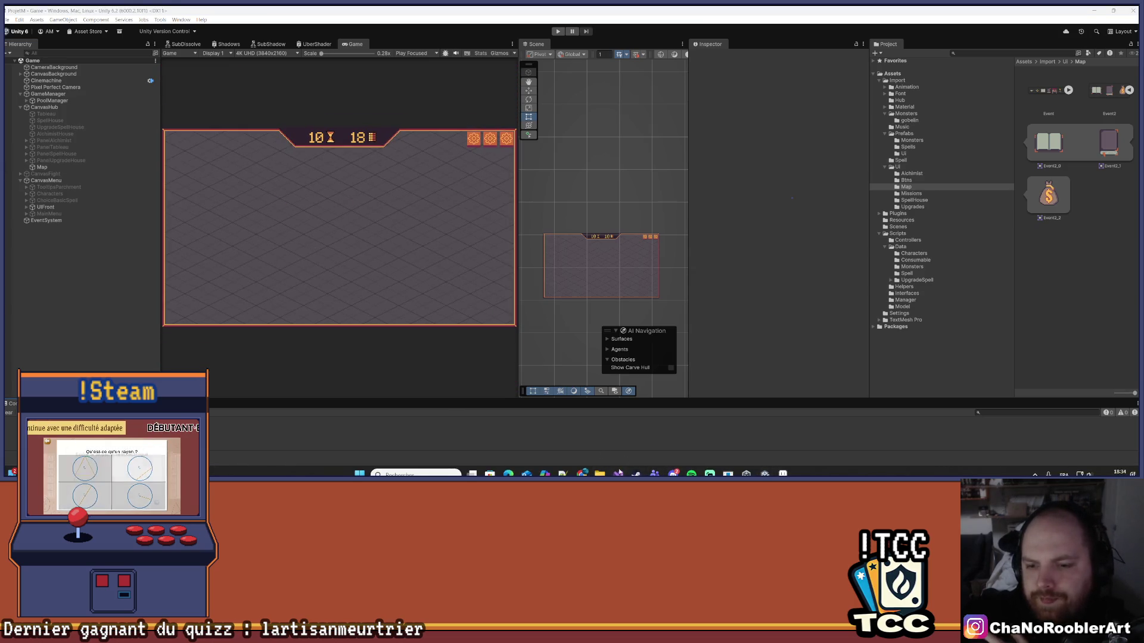
{"action": "key", "text": "alt+Tab"}
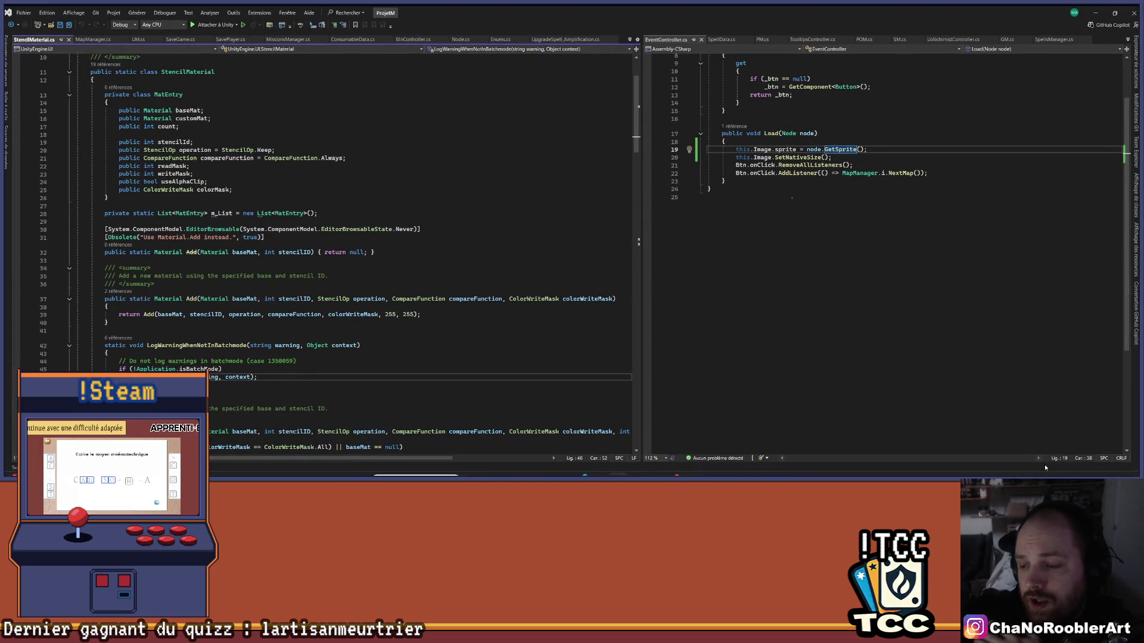
Commit all pending changes locally in Git Changes with the message 'Tree generated'
{"action": "left_click", "coordinate": [1137, 77]}
{"action": "scroll", "coordinate": [1046, 304], "scroll_direction": "up", "scroll_amount": 13}
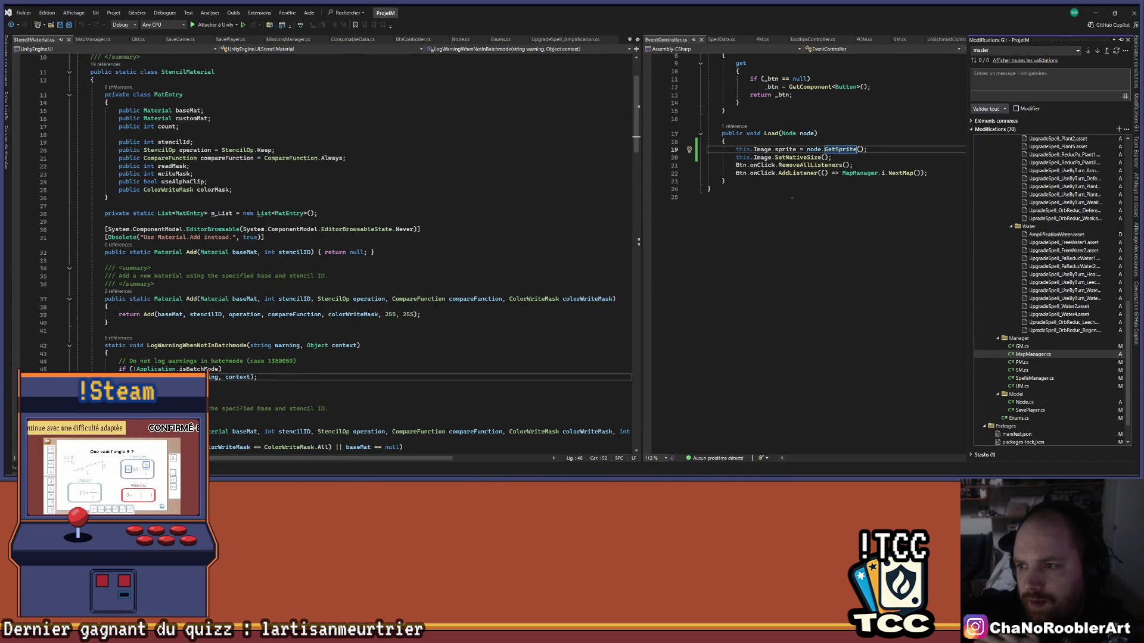
{"action": "scroll", "coordinate": [1043, 178], "scroll_direction": "up", "scroll_amount": 4}
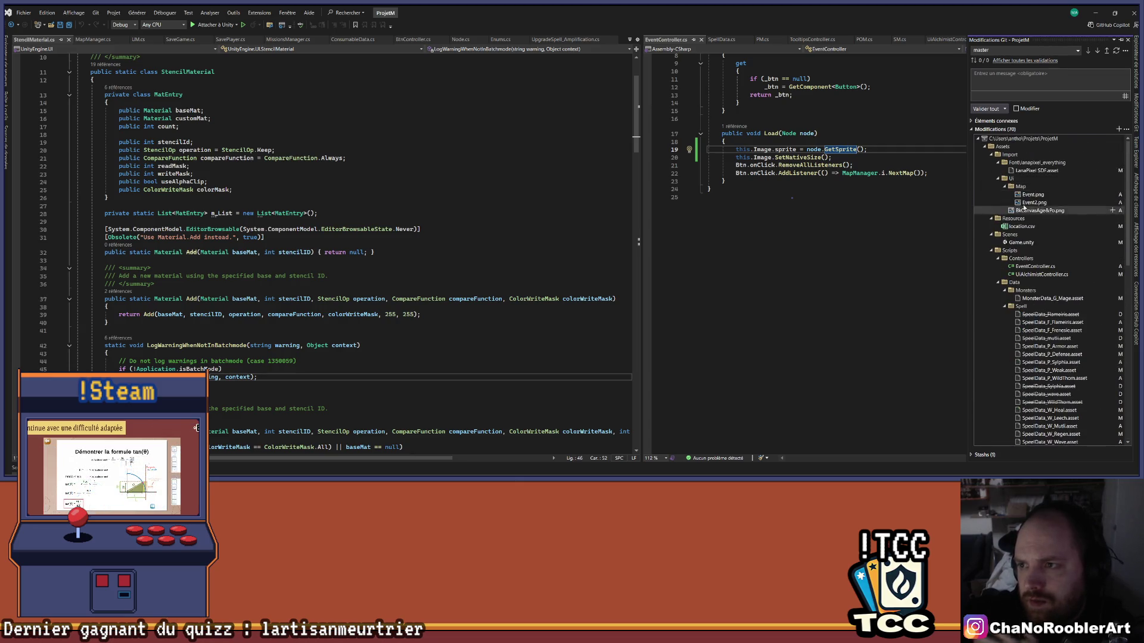
{"action": "left_click", "coordinate": [1005, 84]}
{"action": "type", "text": "Trec"}
{"action": "type", "text": "ee ge"}
{"action": "type", "text": "nerated"}
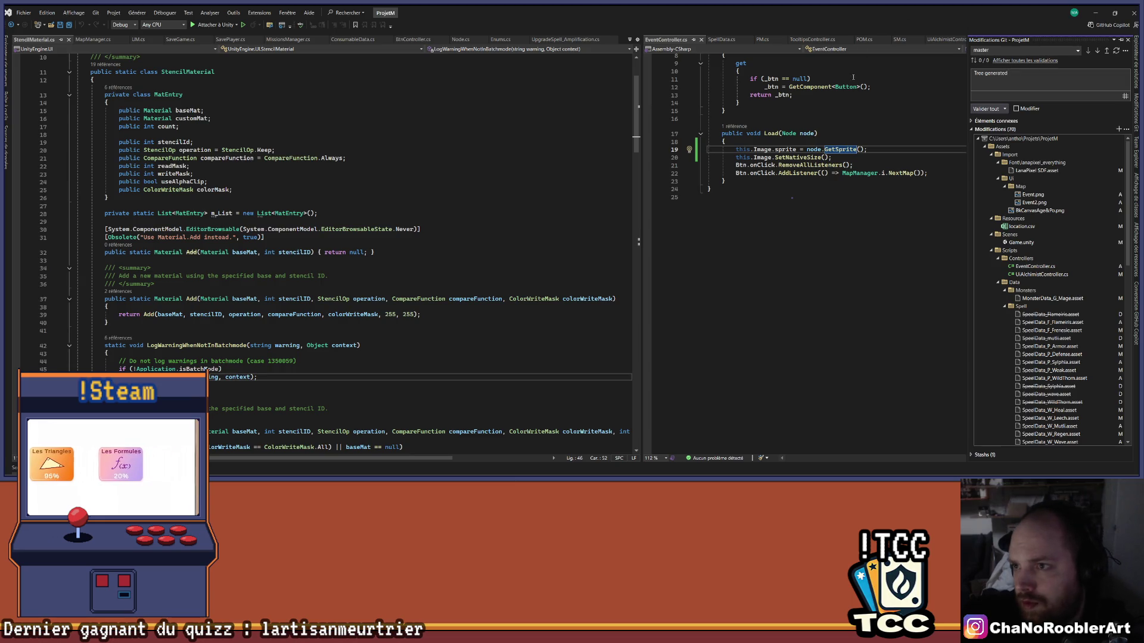
{"action": "key", "text": "ctrl+Return"}
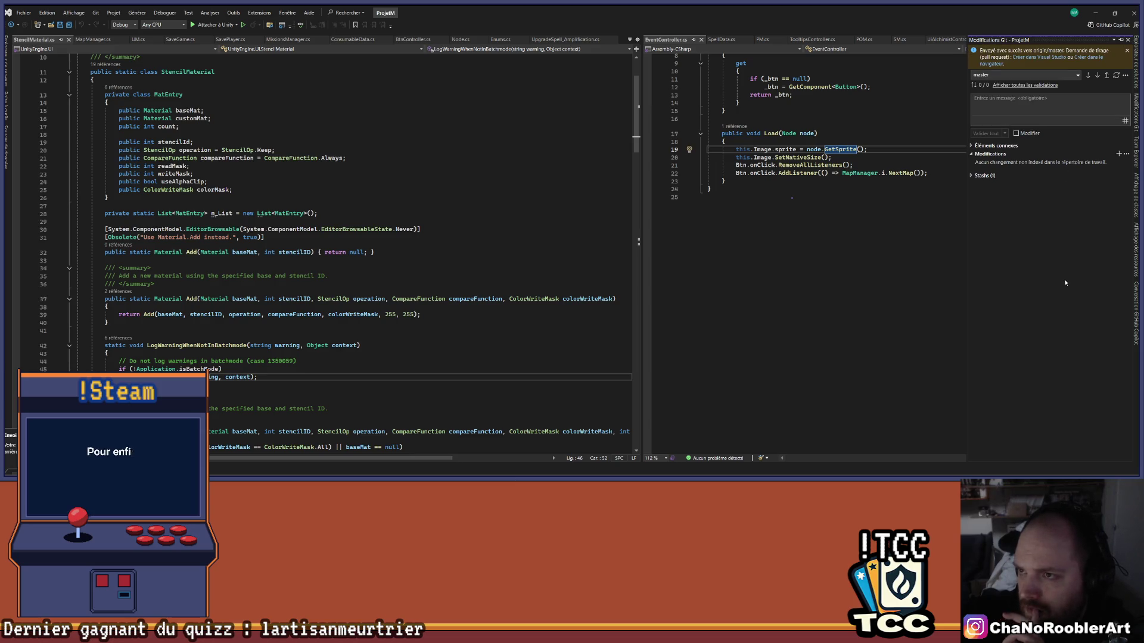
Back in Unity, duplicate Map into Map (1) and deactivate the original Map
{"action": "left_click", "coordinate": [1095, 12]}
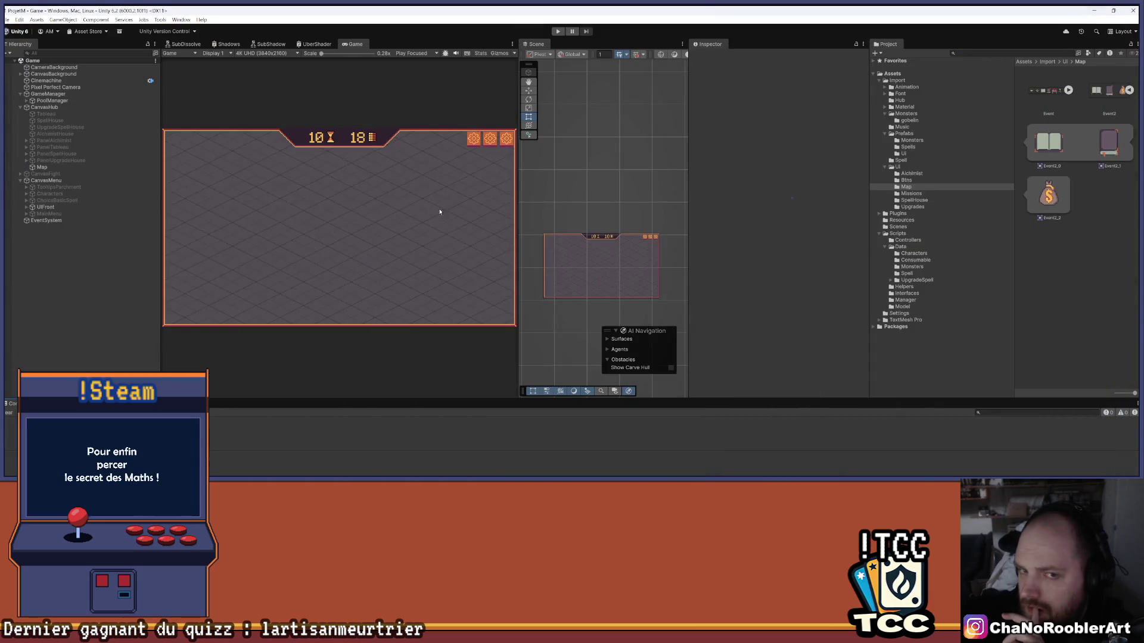
{"action": "left_click", "coordinate": [41, 167]}
{"action": "key", "text": "ctrl+d"}
{"action": "left_click", "coordinate": [710, 56]}
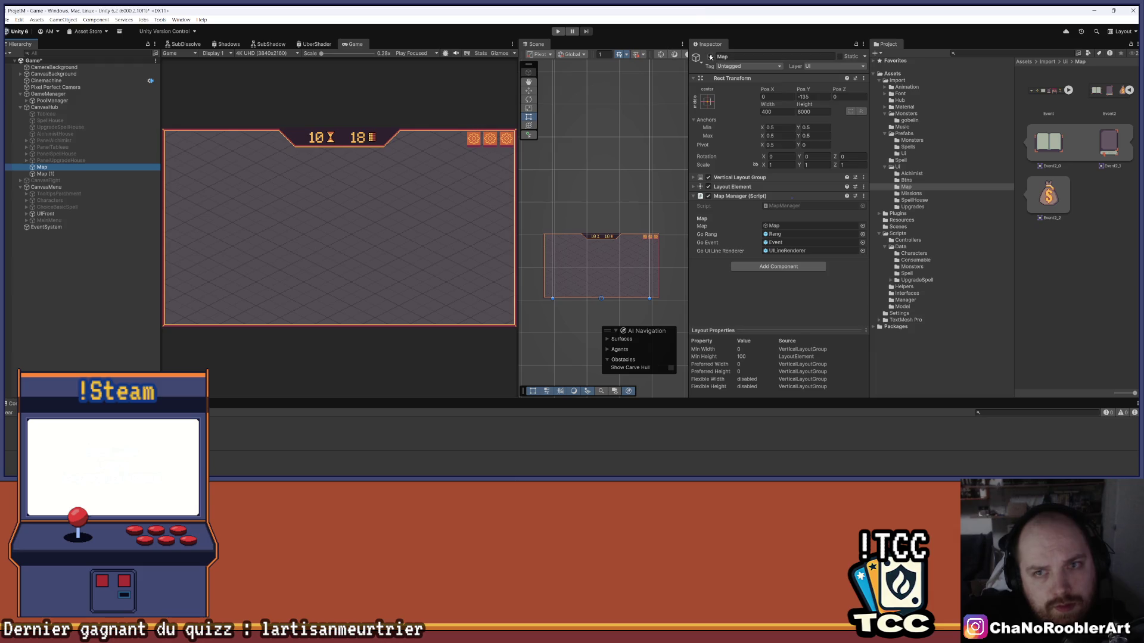
Add a new UI Scrollbar under CanvasHub
{"action": "scroll", "coordinate": [356, 196], "scroll_direction": "up", "scroll_amount": 2}
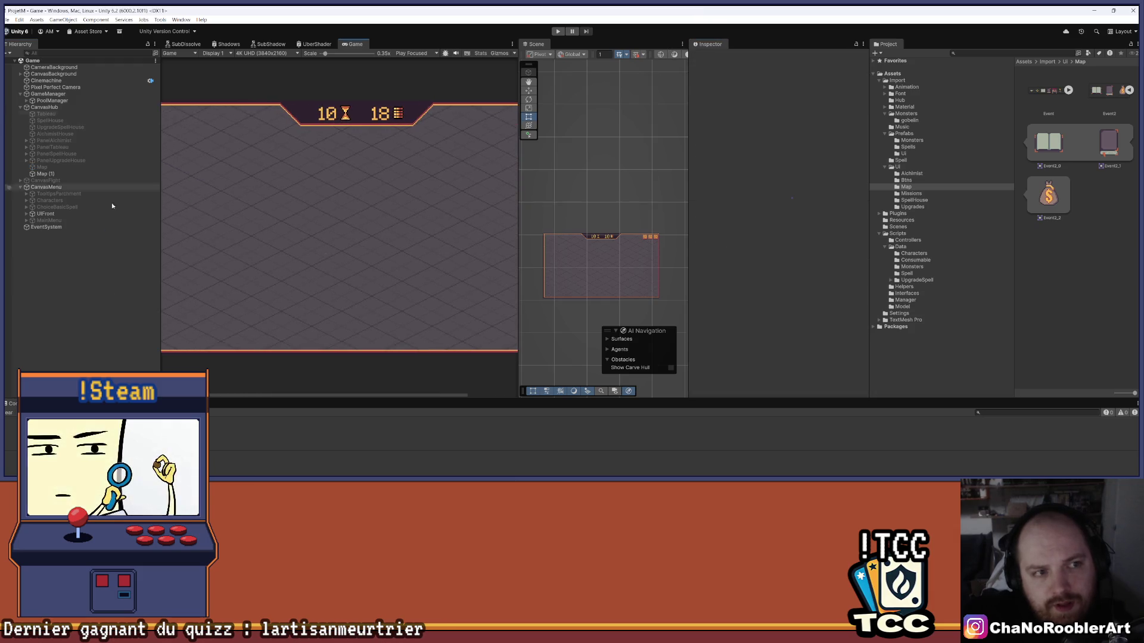
{"action": "right_click", "coordinate": [47, 108]}
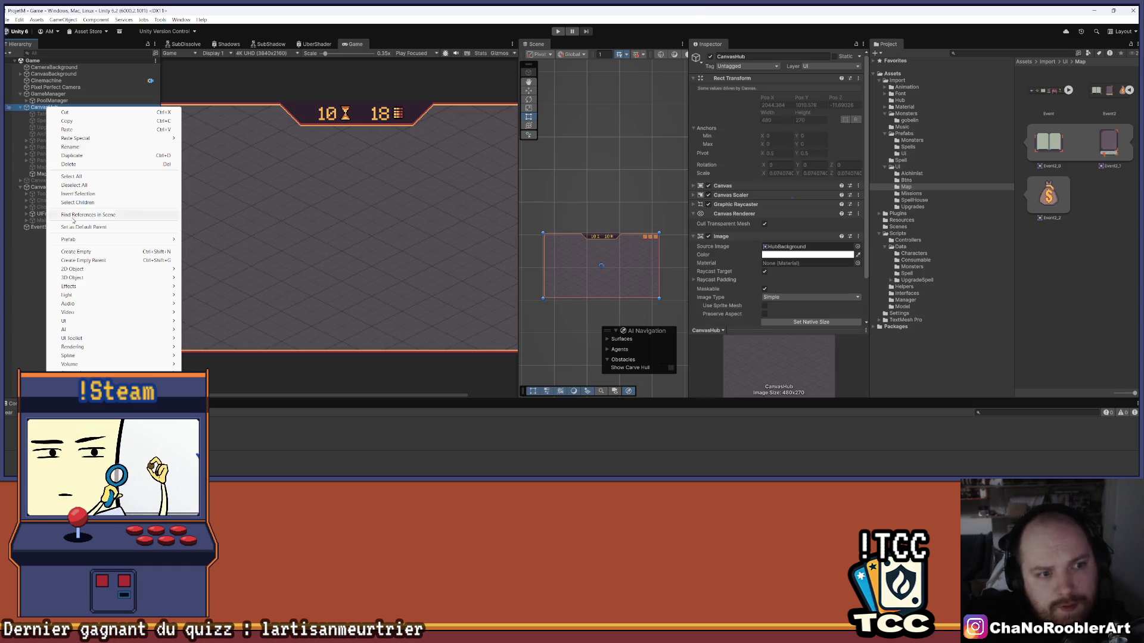
{"action": "mouse_move", "coordinate": [119, 322]}
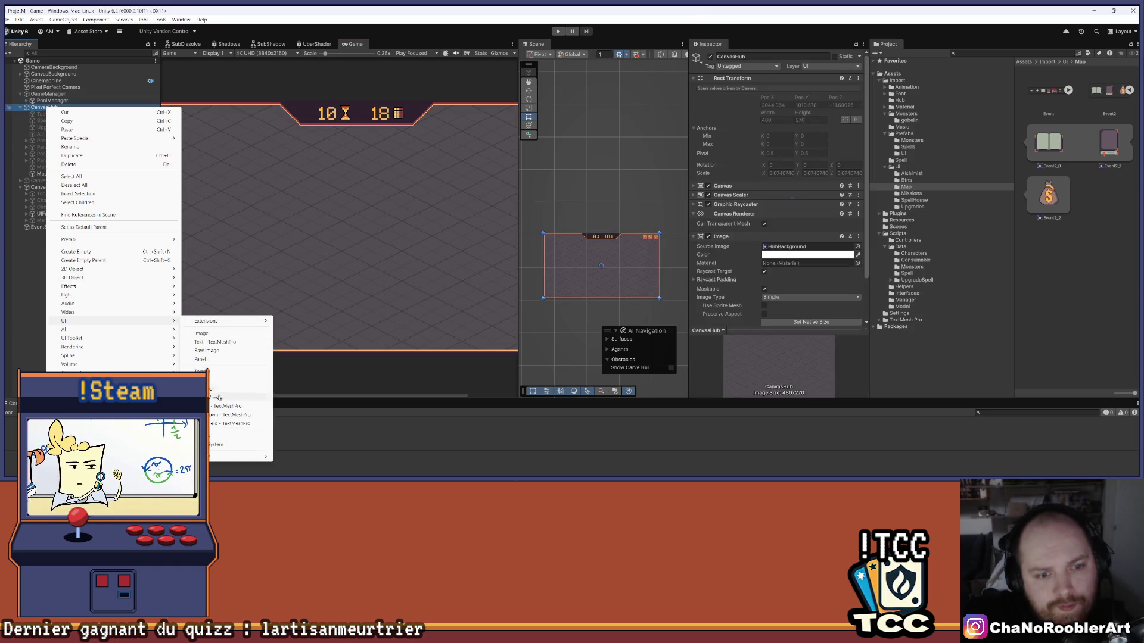
{"action": "left_click", "coordinate": [252, 389]}
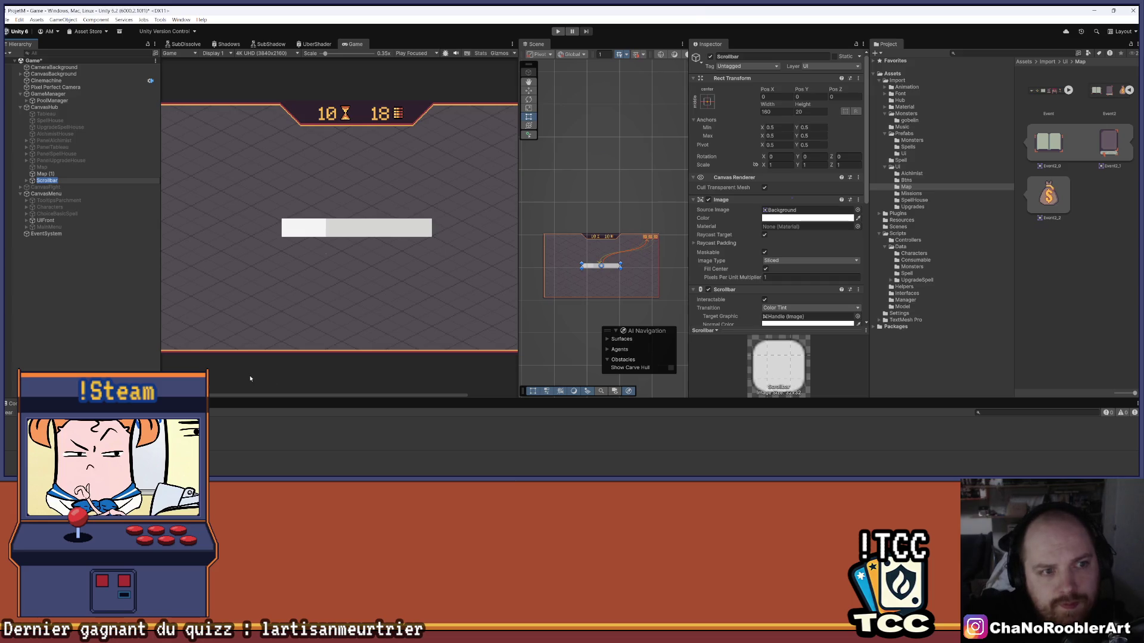
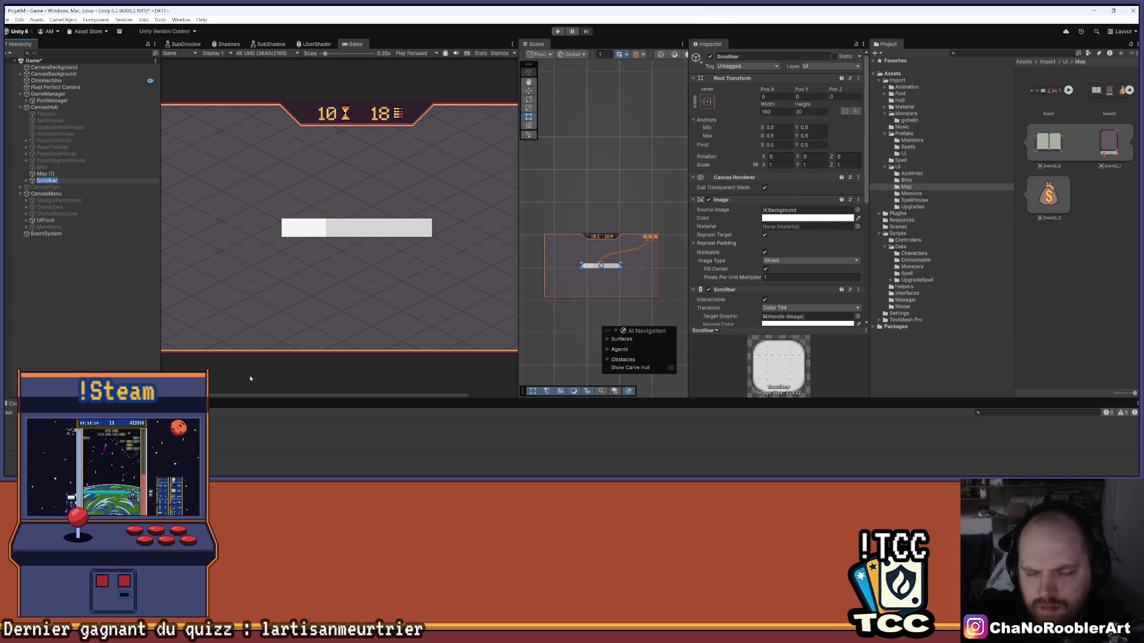
Inspect the Scrollbar and its Sliding Area and Handle children, then delete the Scrollbar
{"action": "scroll", "coordinate": [224, 317], "scroll_direction": "up", "scroll_amount": 2}
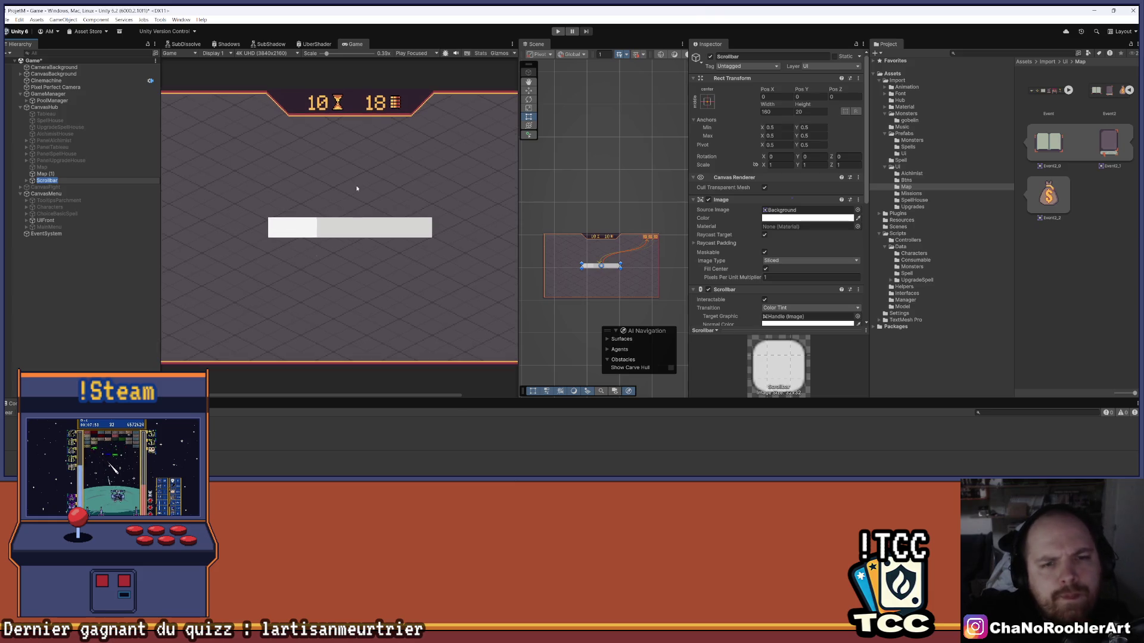
{"action": "left_click", "coordinate": [37, 181]}
{"action": "left_click", "coordinate": [26, 181]}
{"action": "left_click", "coordinate": [36, 187]}
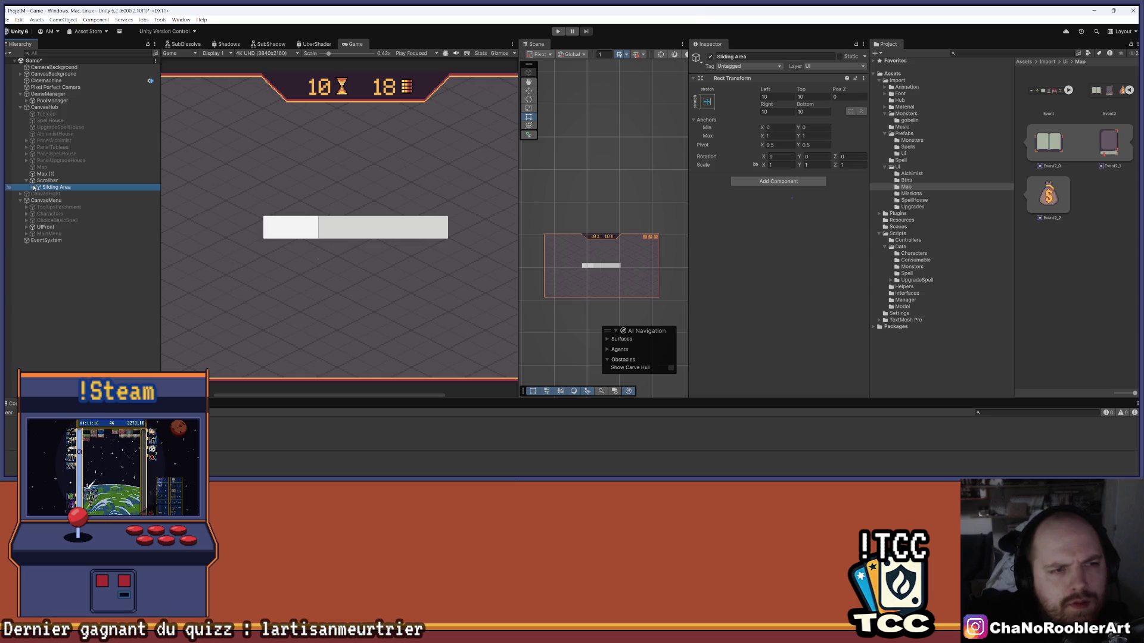
{"action": "left_click", "coordinate": [32, 187]}
{"action": "left_click", "coordinate": [56, 193]}
{"action": "left_click", "coordinate": [47, 180]}
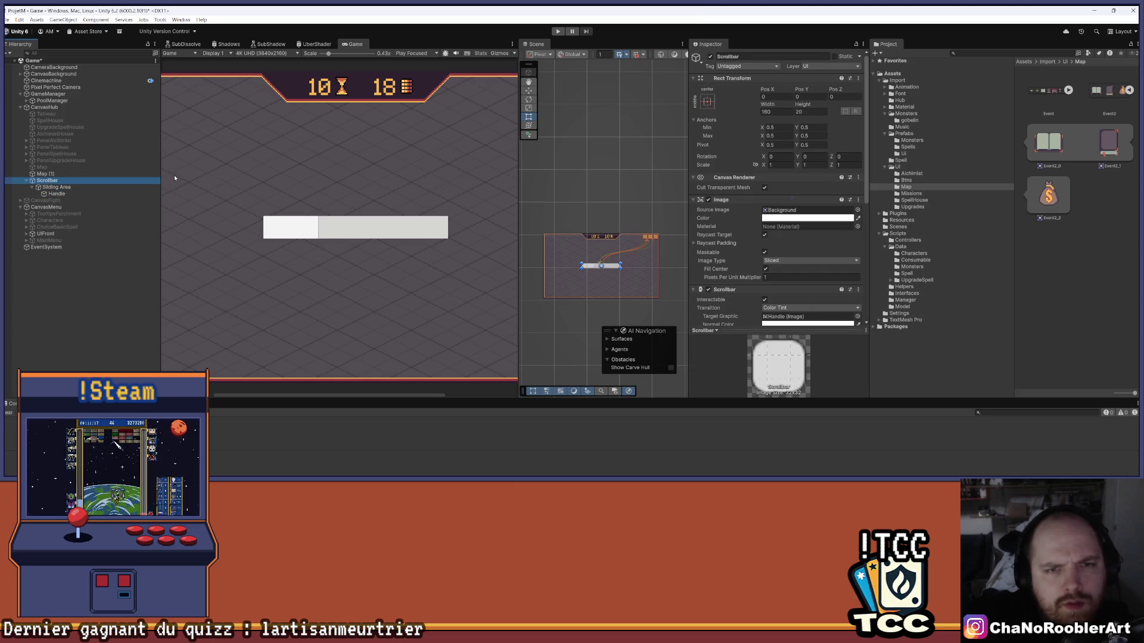
{"action": "scroll", "coordinate": [236, 222], "scroll_direction": "up", "scroll_amount": 2}
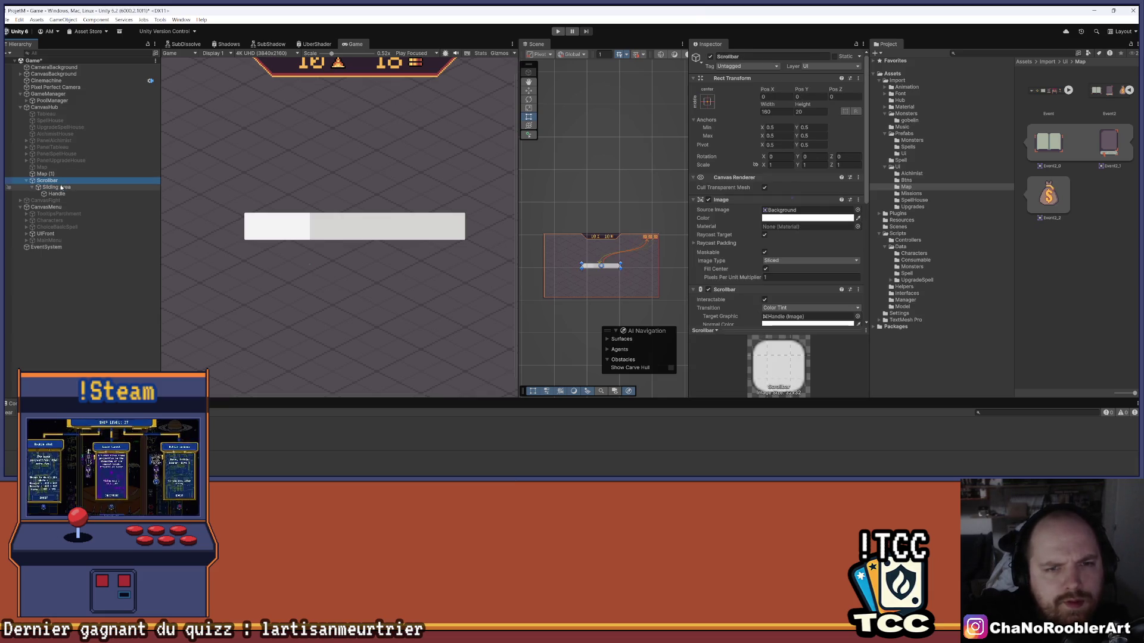
{"action": "key", "text": "Delete"}
Create a UI Scroll View under CanvasHub and stretch it leftward to about 285 by 200
{"action": "left_click", "coordinate": [51, 161]}
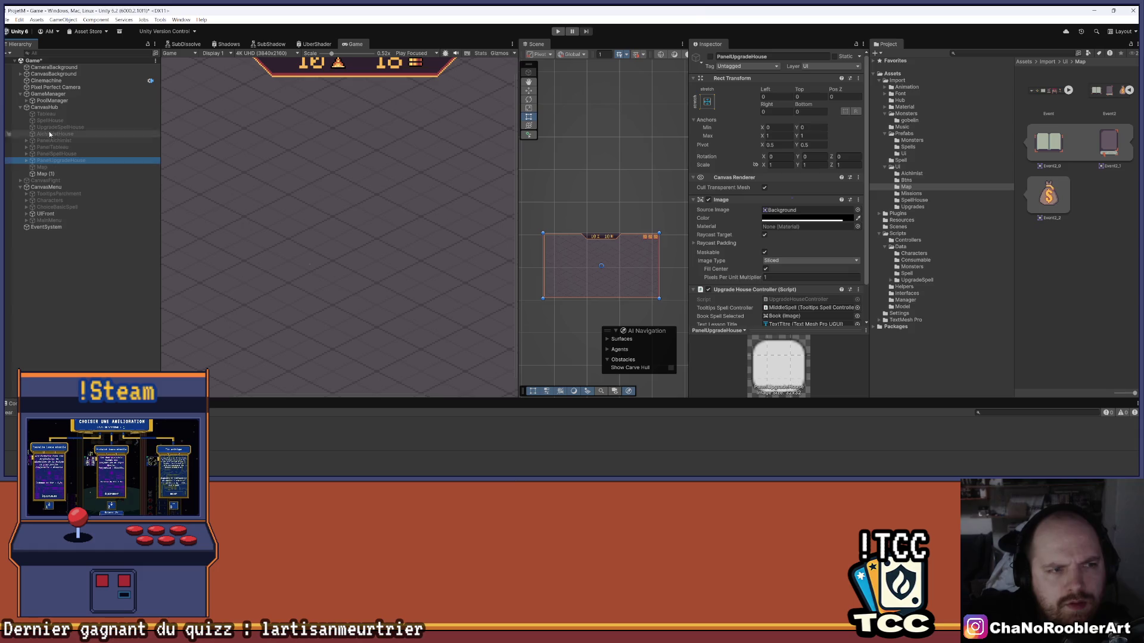
{"action": "left_click", "coordinate": [42, 108]}
{"action": "right_click", "coordinate": [43, 108]}
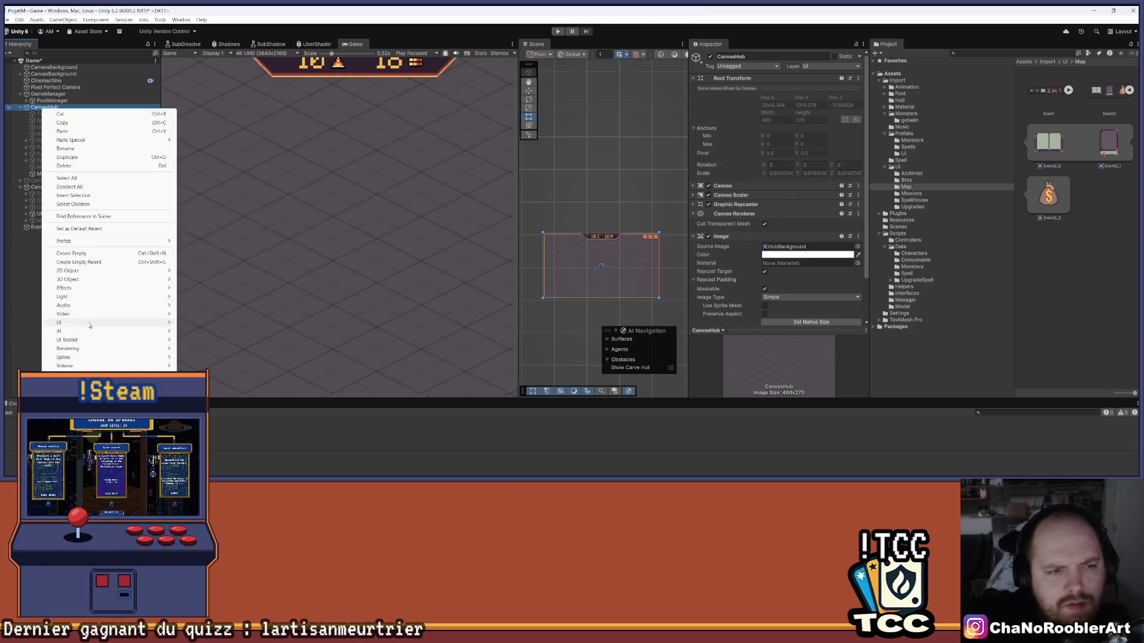
{"action": "mouse_move", "coordinate": [90, 325]}
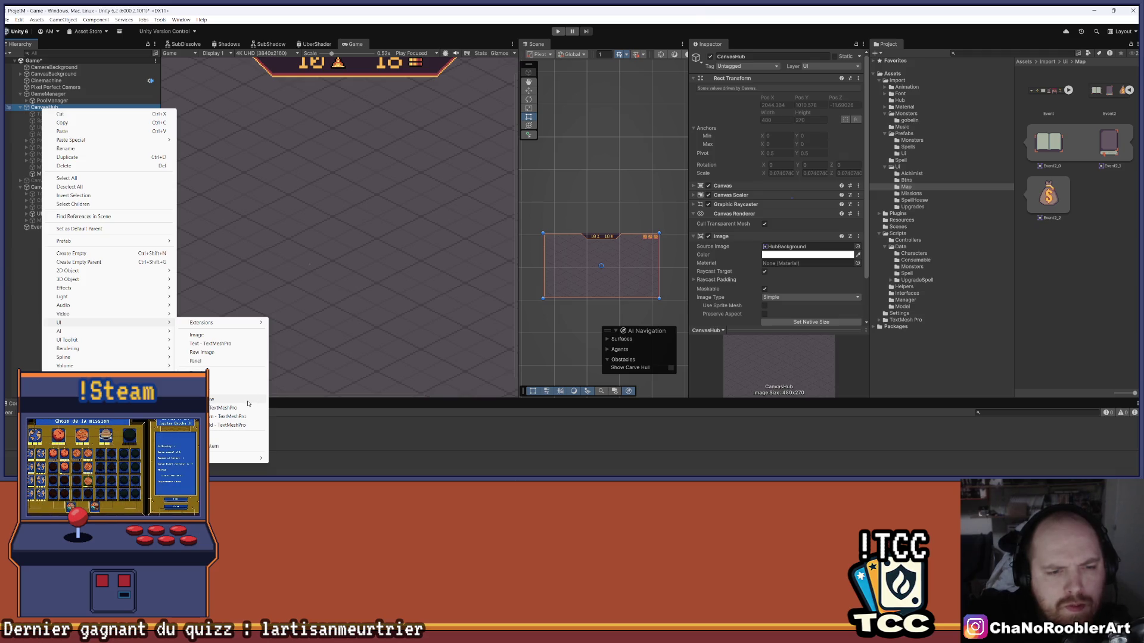
{"action": "left_click", "coordinate": [247, 403]}
{"action": "scroll", "coordinate": [262, 206], "scroll_direction": "down", "scroll_amount": 3}
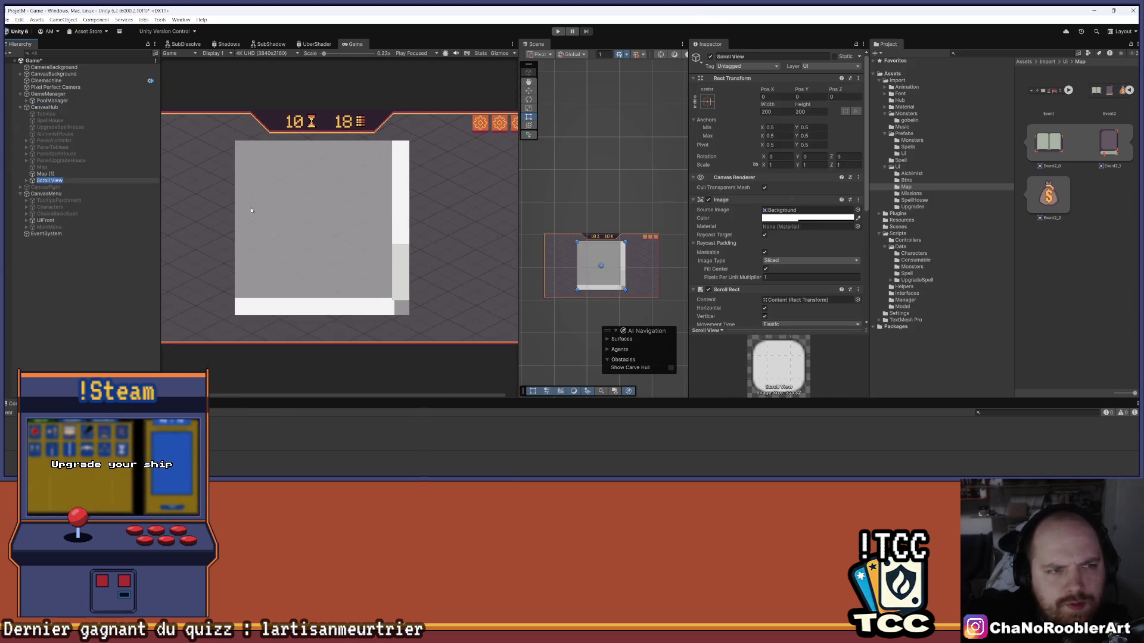
{"action": "left_click", "coordinate": [66, 186]}
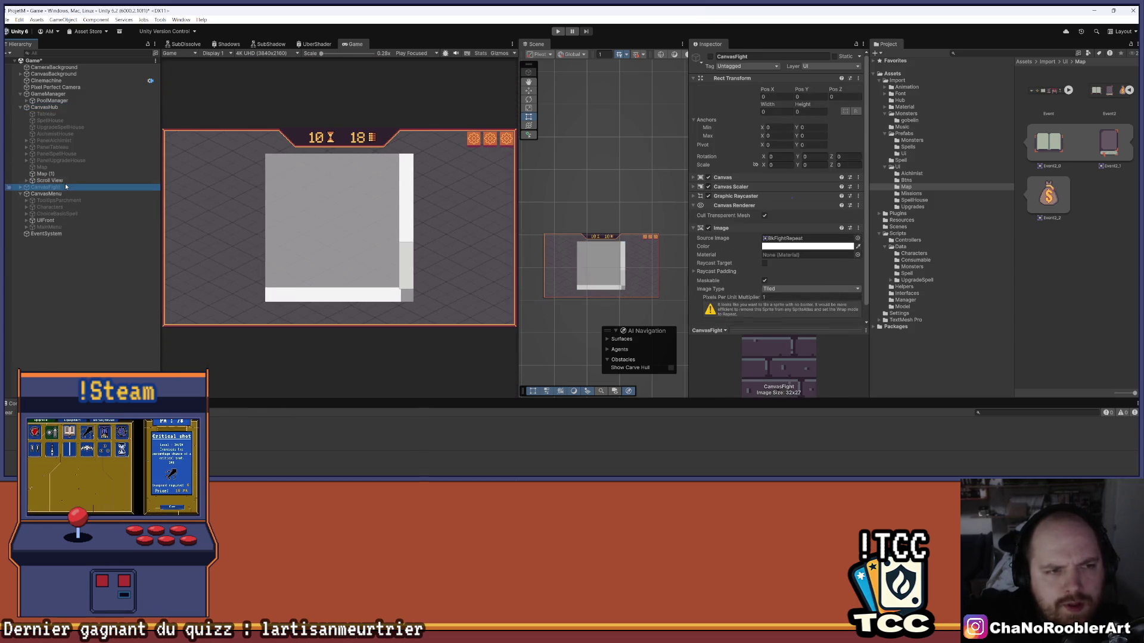
{"action": "left_click", "coordinate": [63, 181]}
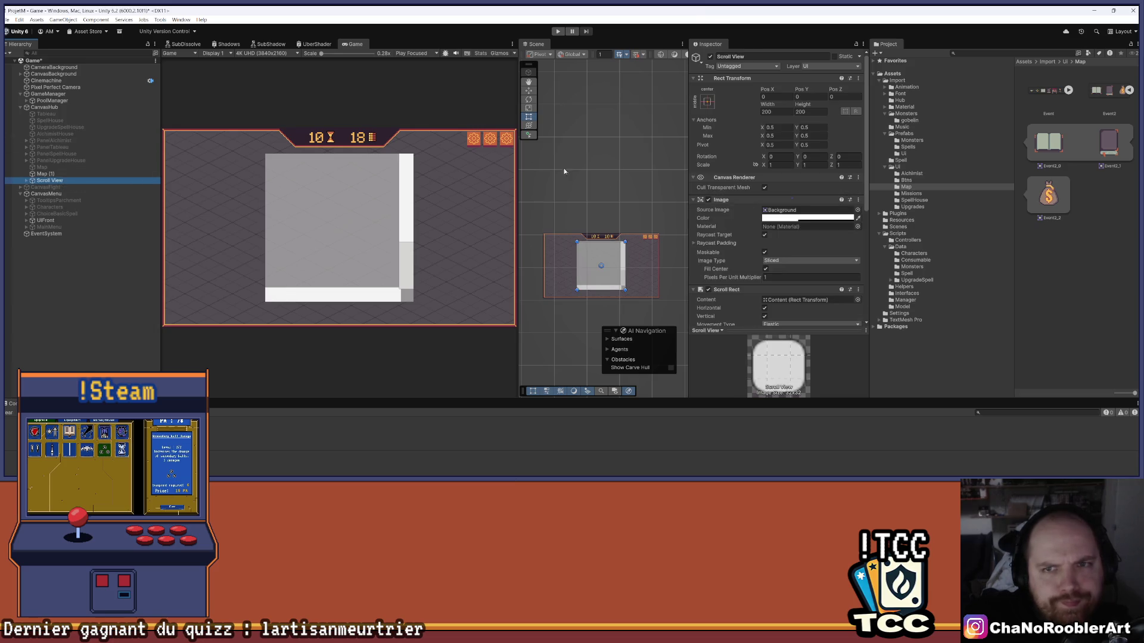
{"action": "scroll", "coordinate": [575, 257], "scroll_direction": "up", "scroll_amount": 2}
{"action": "mouse_move", "coordinate": [575, 257]}
{"action": "left_mouse_down"}
{"action": "mouse_move", "coordinate": [543, 257]}
{"action": "mouse_move", "coordinate": [554, 256]}
{"action": "left_mouse_up"}
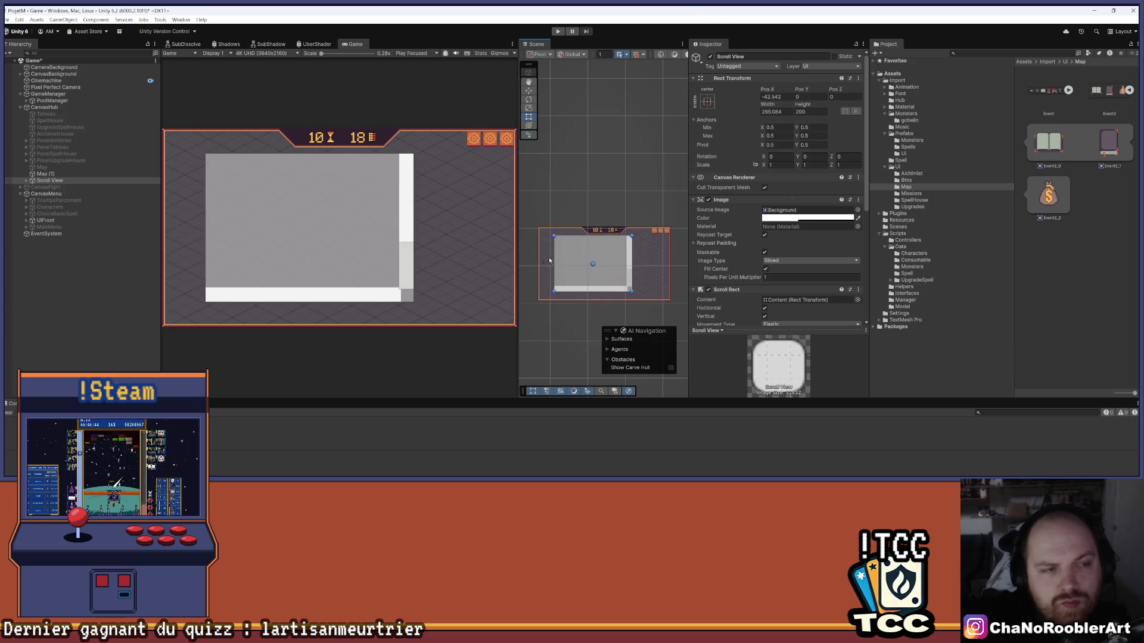
Set the Scroll View's Width to 400 and Pos X to 0, then save the scene
{"action": "left_click", "coordinate": [70, 174]}
{"action": "left_click", "coordinate": [71, 181]}
{"action": "left_click", "coordinate": [777, 111]}
{"action": "type", "text": "459"}
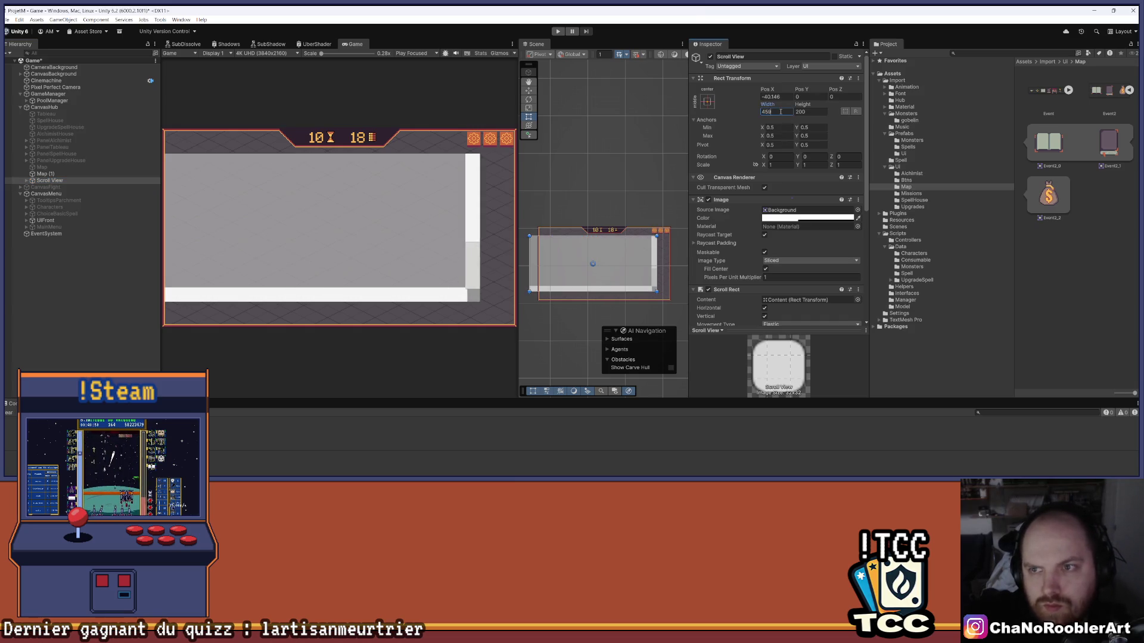
{"action": "key", "text": "BackSpace"}
{"action": "key", "text": "BackSpace"}
{"action": "type", "text": "00"}
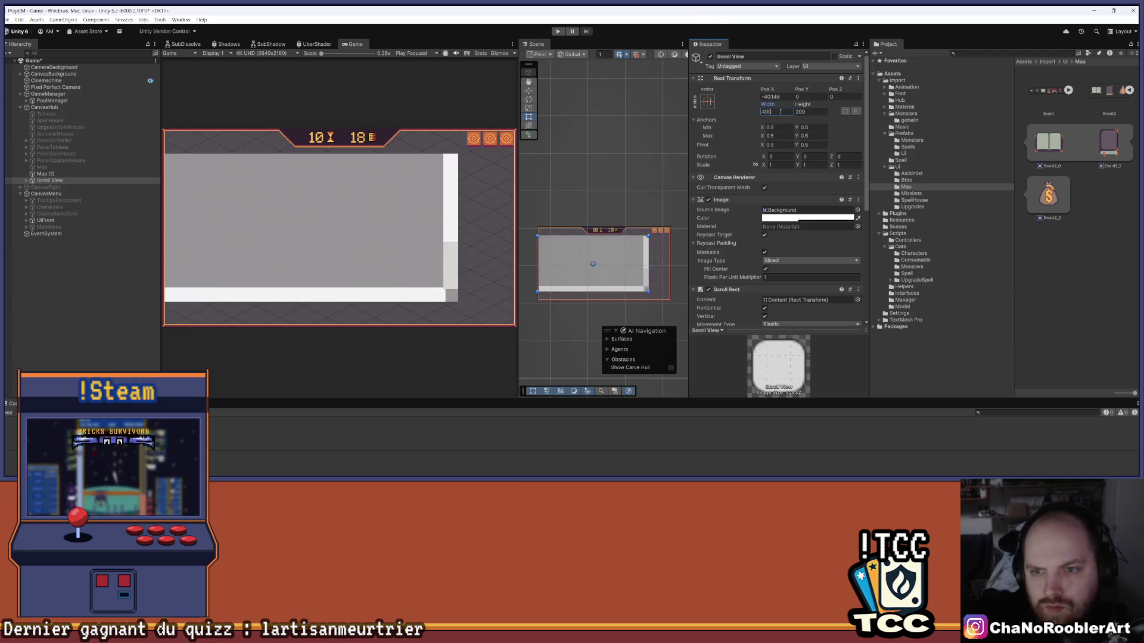
{"action": "left_click", "coordinate": [775, 96]}
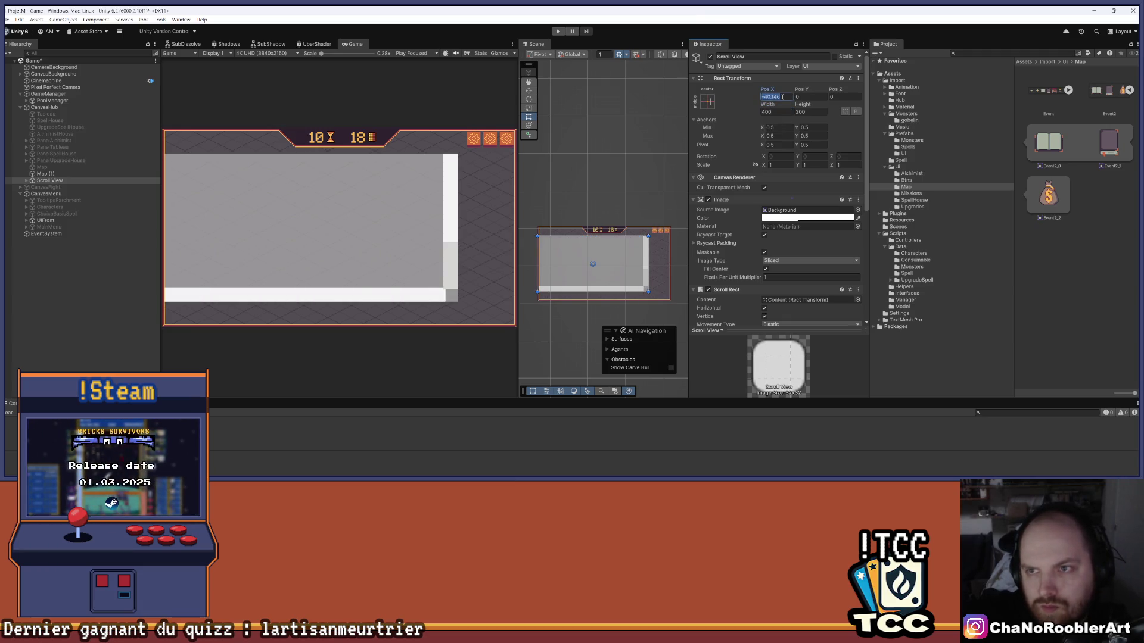
{"action": "type", "text": "0"}
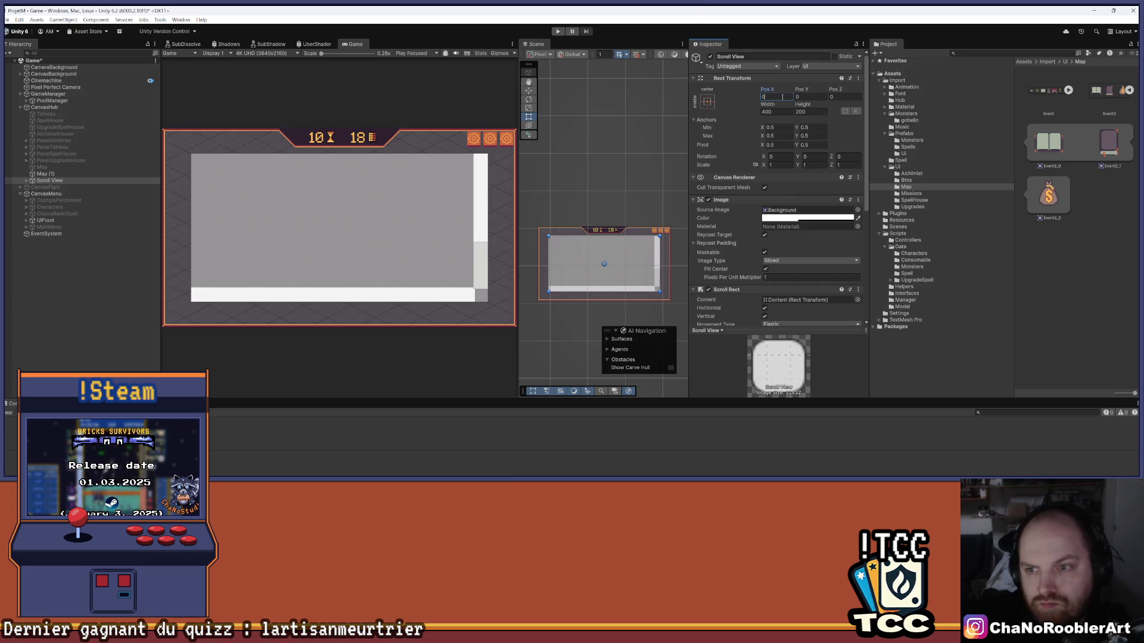
{"action": "key", "text": "ctrl+s"}
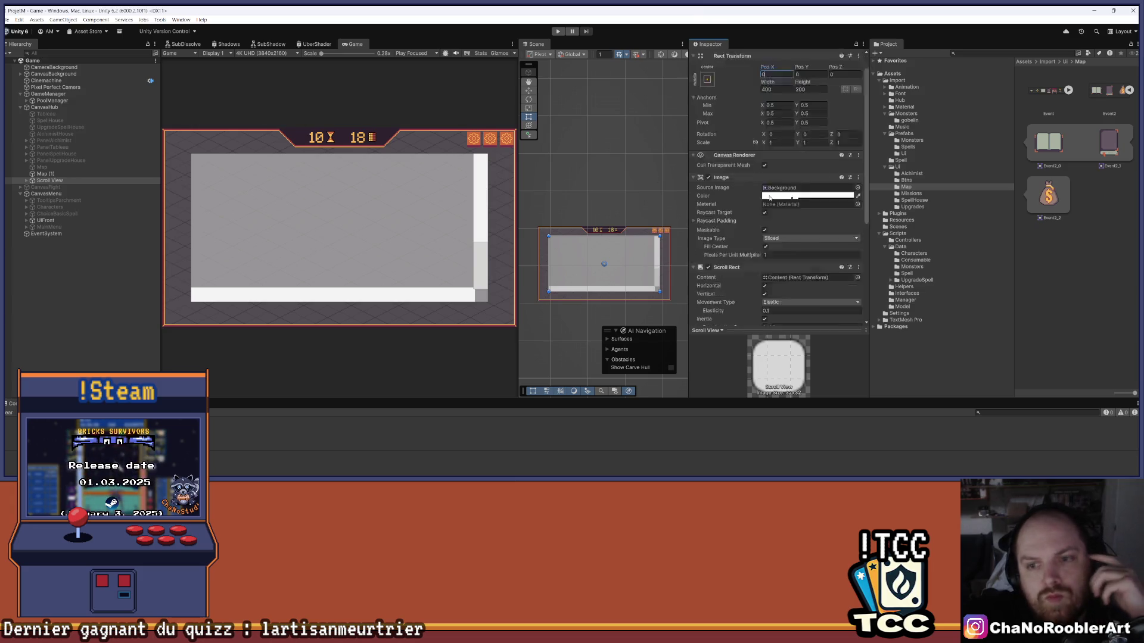
Set the Scroll View's Height to 270
{"action": "scroll", "coordinate": [556, 274], "scroll_direction": "up", "scroll_amount": 1}
{"action": "scroll", "coordinate": [556, 275], "scroll_direction": "up", "scroll_amount": 2}
{"action": "left_click_drag", "start_coordinate": [604, 223], "coordinate": [604, 212]}
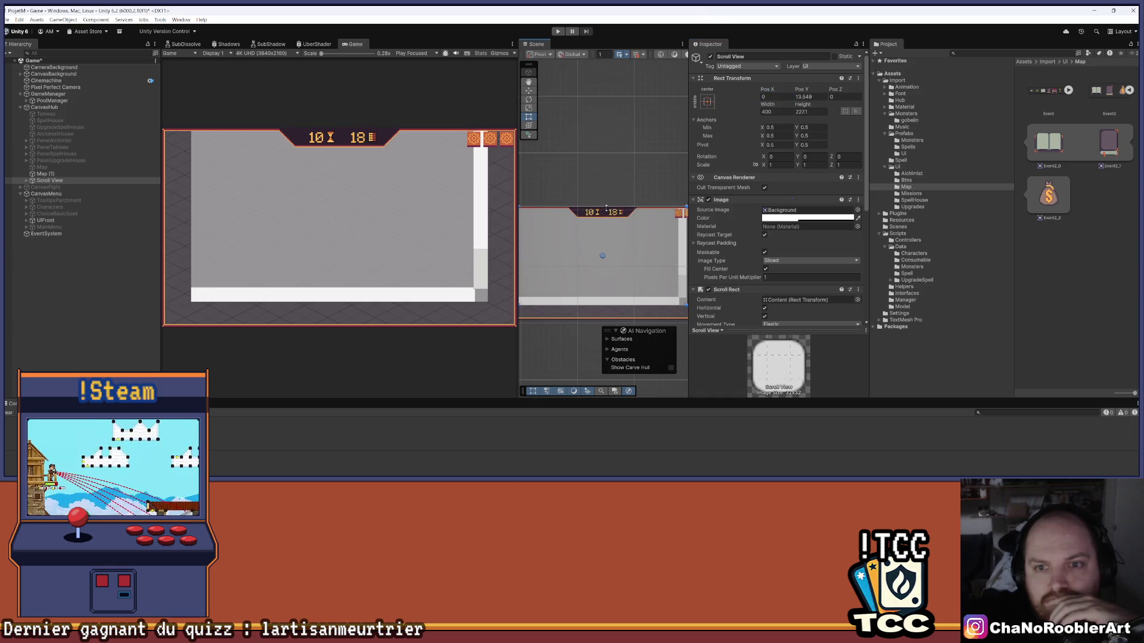
{"action": "left_click_drag", "start_coordinate": [608, 208], "coordinate": [609, 206]}
{"action": "mouse_move", "coordinate": [612, 326]}
{"action": "left_mouse_down"}
{"action": "mouse_move", "coordinate": [631, 233]}
{"action": "mouse_move", "coordinate": [515, 256]}
{"action": "left_mouse_up"}
{"action": "scroll", "coordinate": [631, 235], "scroll_direction": "up", "scroll_amount": 5}
{"action": "scroll", "coordinate": [609, 219], "scroll_direction": "down", "scroll_amount": 5}
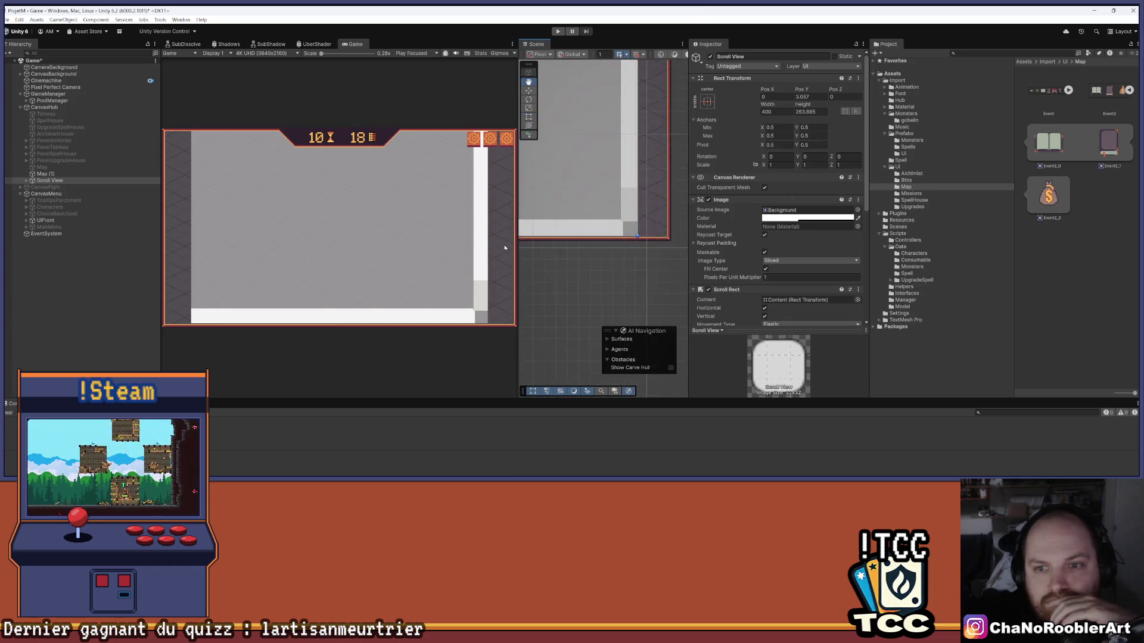
{"action": "scroll", "coordinate": [608, 219], "scroll_direction": "down", "scroll_amount": 2}
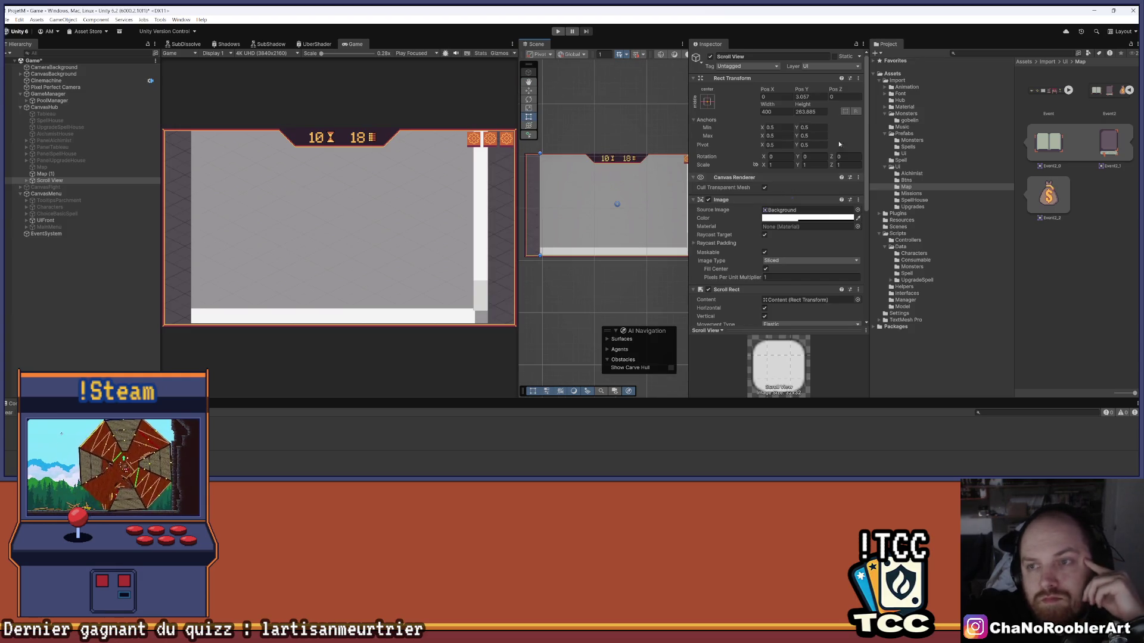
{"action": "left_click", "coordinate": [803, 97]}
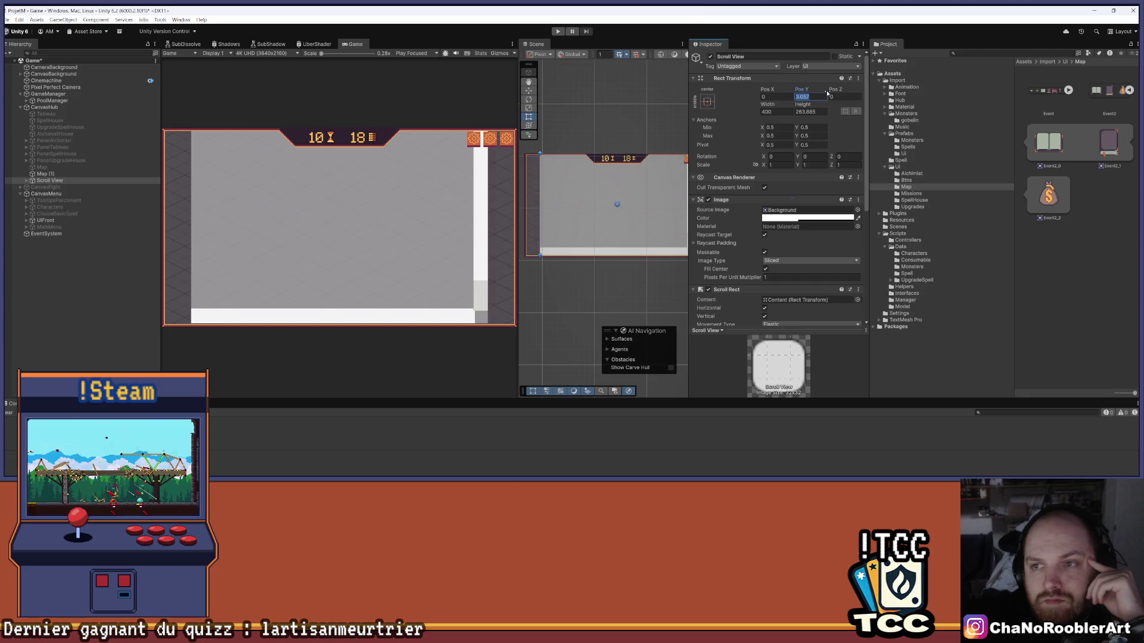
{"action": "left_click", "coordinate": [800, 112]}
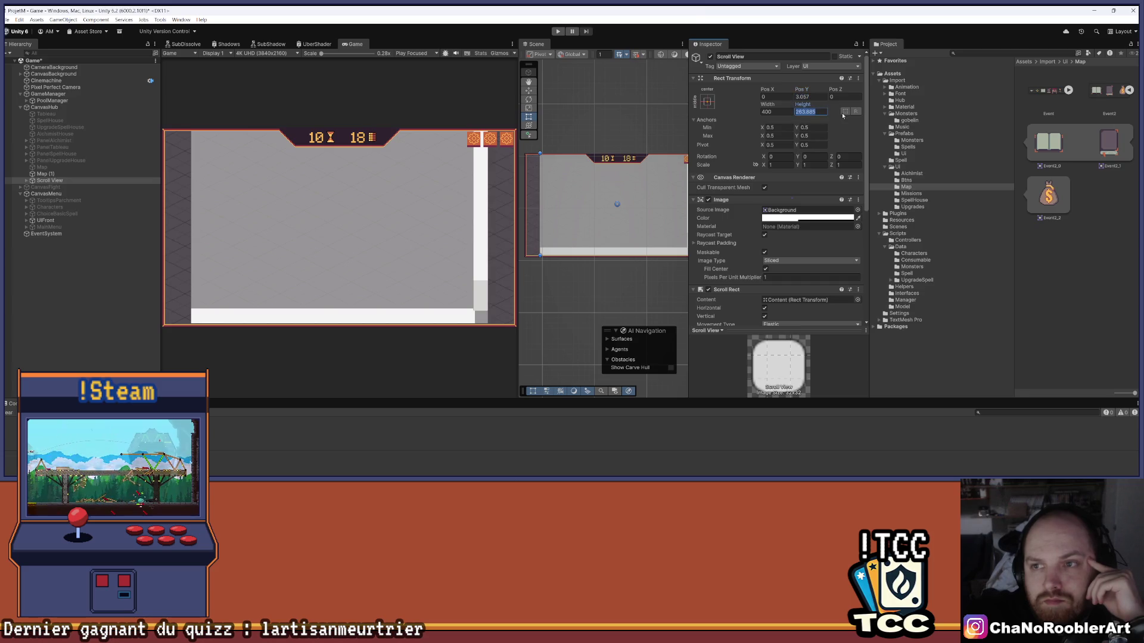
{"action": "scroll", "coordinate": [582, 252], "scroll_direction": "up", "scroll_amount": 2}
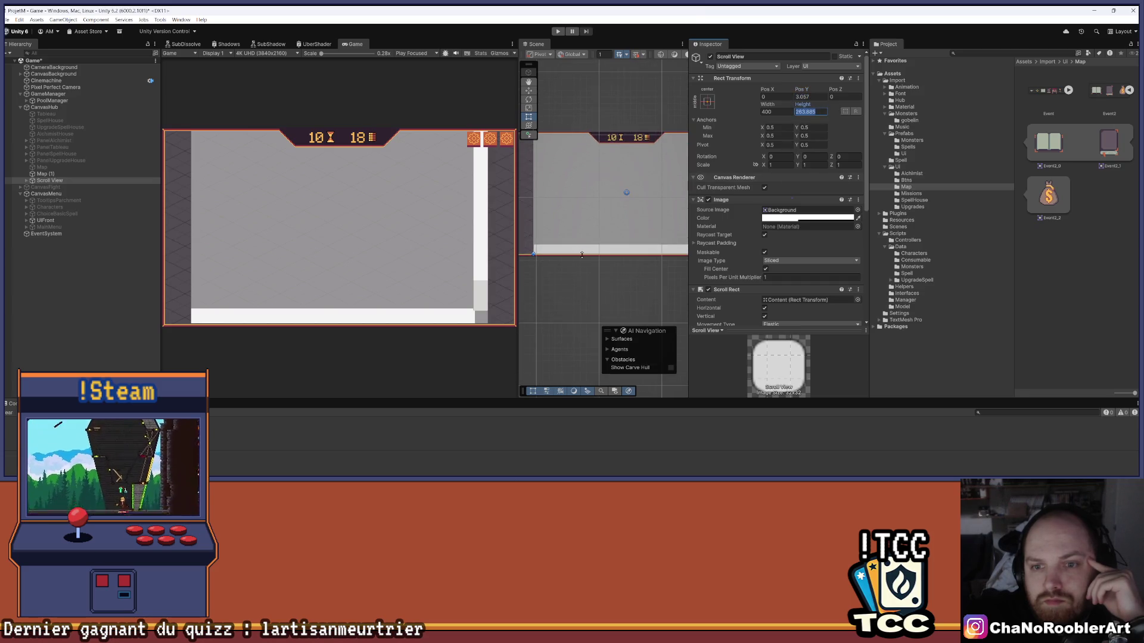
{"action": "type", "text": "270"}
{"action": "key", "text": "Return"}
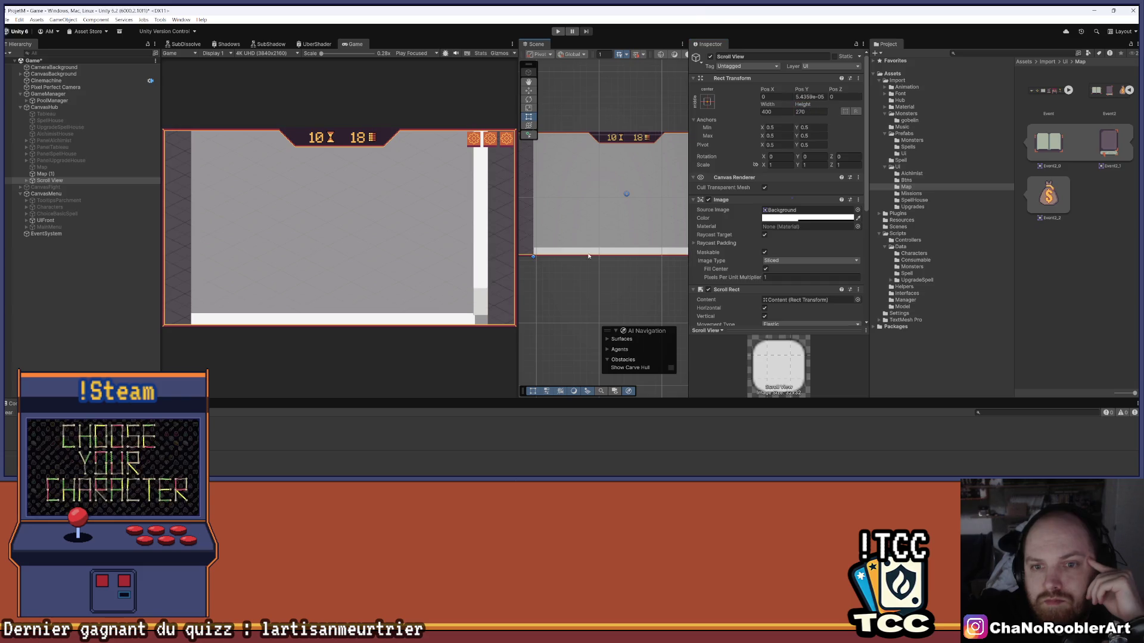
{"action": "scroll", "coordinate": [588, 256], "scroll_direction": "down", "scroll_amount": 3}
Keep the Scroll Rect's Movement Type at Elastic
{"action": "left_click", "coordinate": [822, 98]}
{"action": "scroll", "coordinate": [831, 148], "scroll_direction": "down", "scroll_amount": 5}
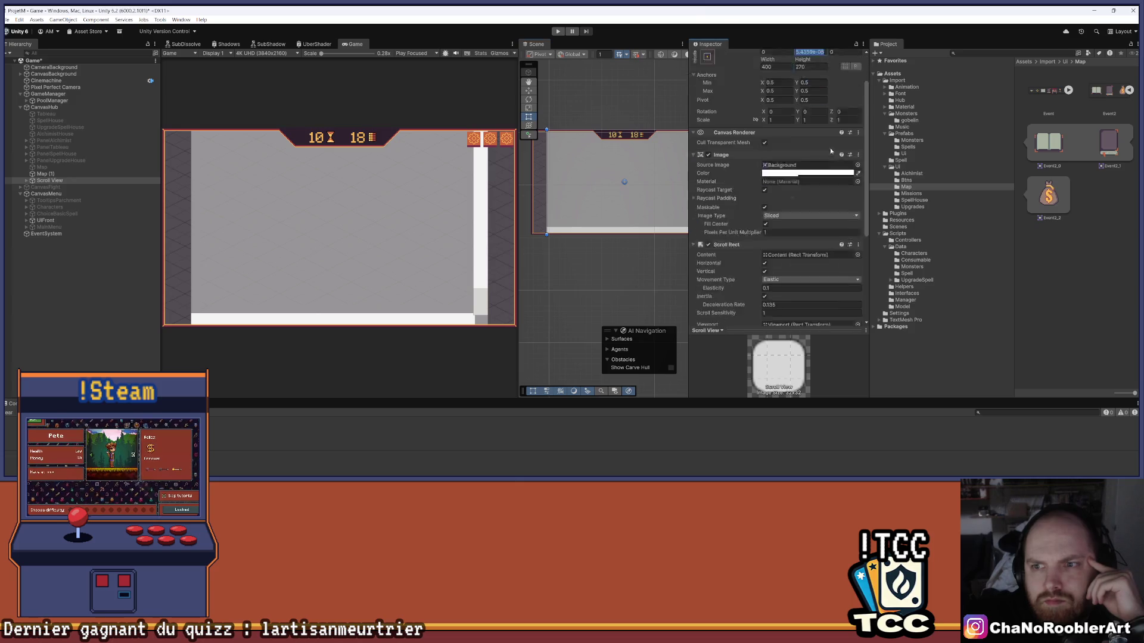
{"action": "left_click", "coordinate": [773, 168]}
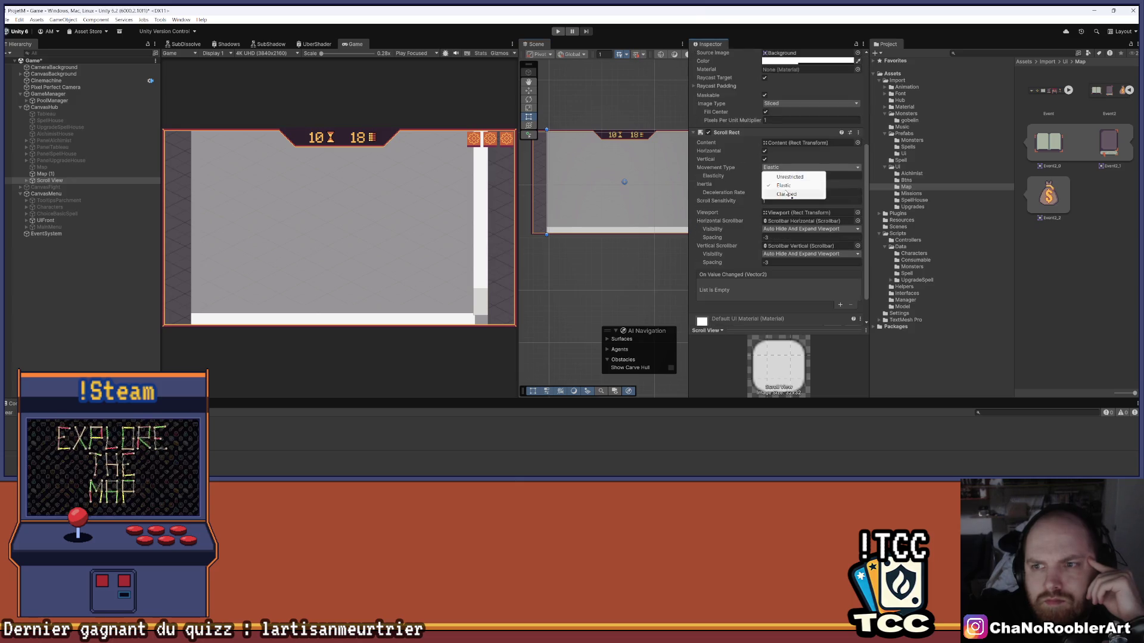
{"action": "left_click", "coordinate": [784, 186]}
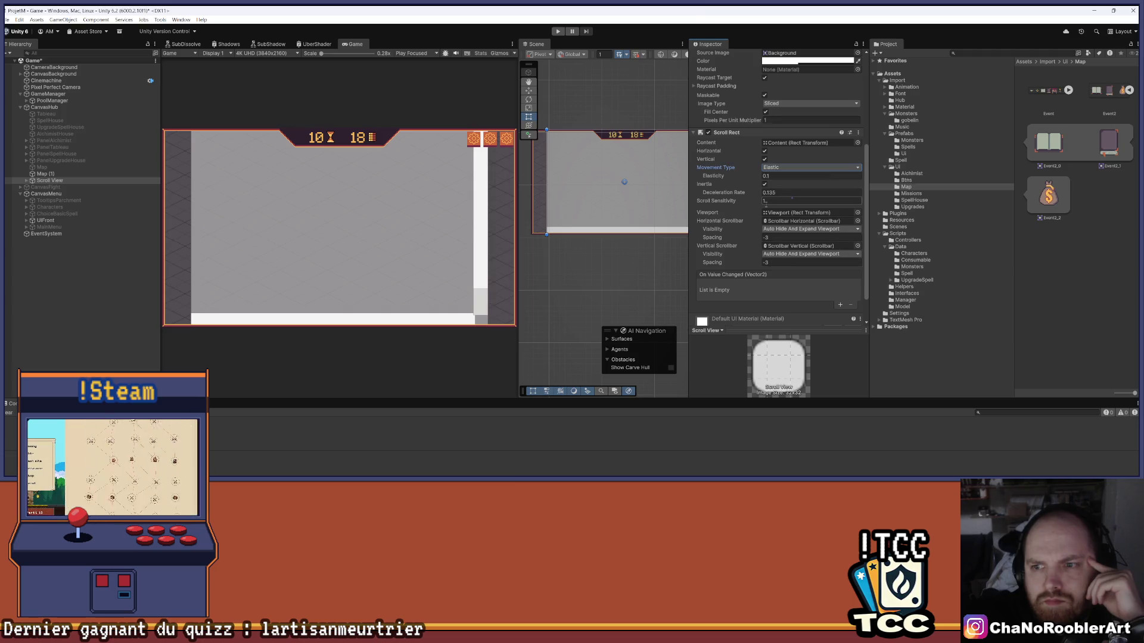
{"action": "scroll", "coordinate": [751, 260], "scroll_direction": "up", "scroll_amount": 5}
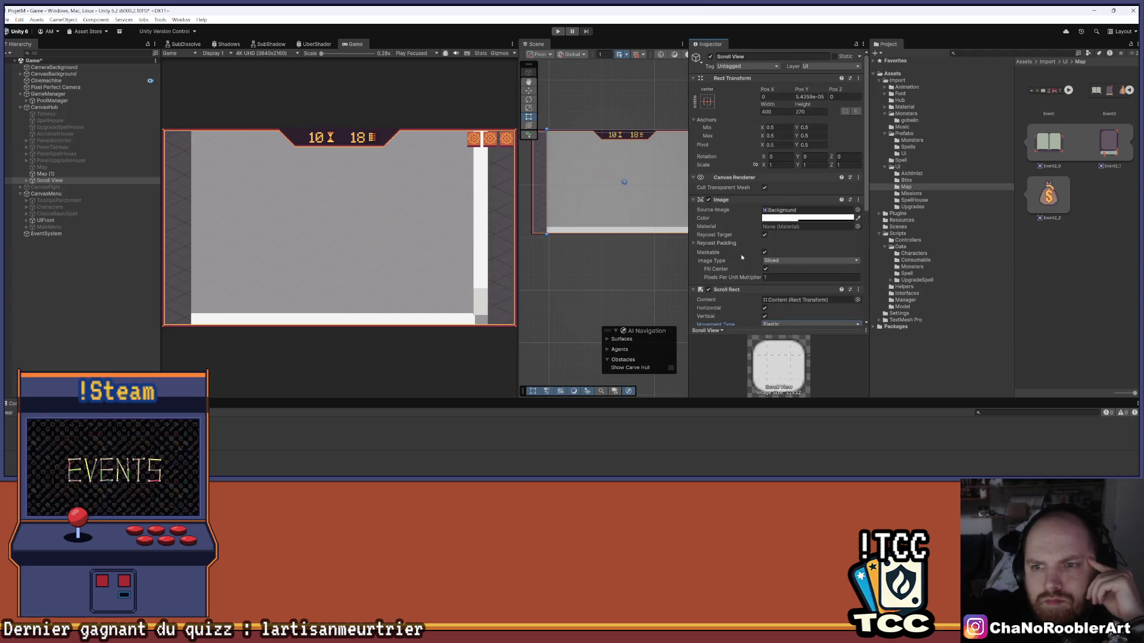
{"action": "scroll", "coordinate": [738, 251], "scroll_direction": "down", "scroll_amount": 5}
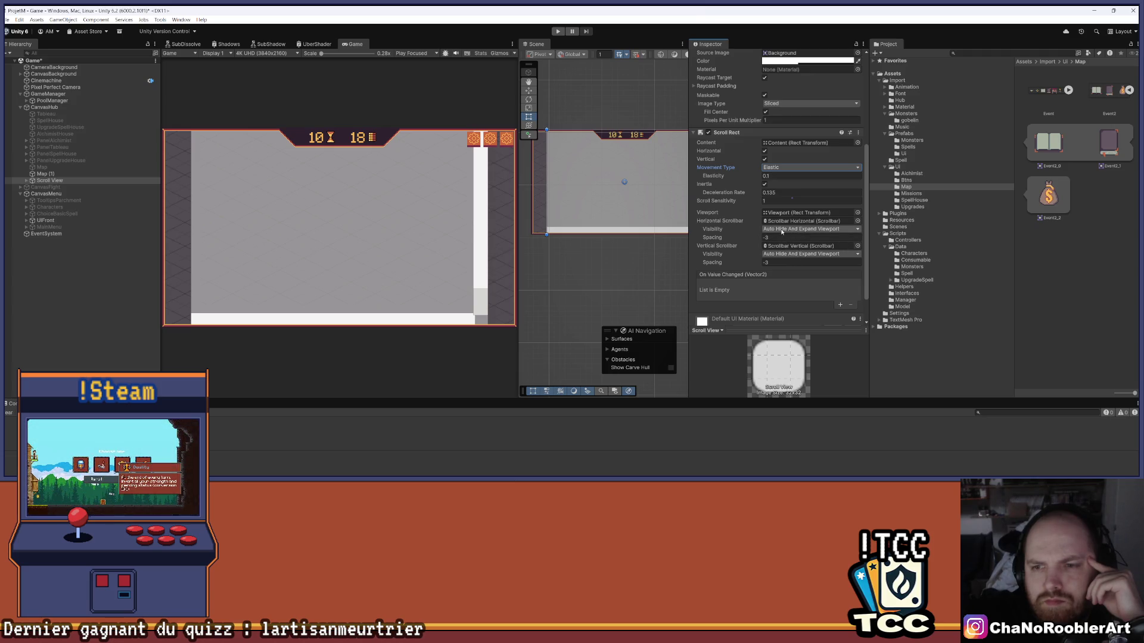
Set Horizontal Scrollbar Visibility to Auto Hide and expand the Scroll View's children
{"action": "left_click", "coordinate": [787, 229]}
{"action": "left_click", "coordinate": [788, 247]}
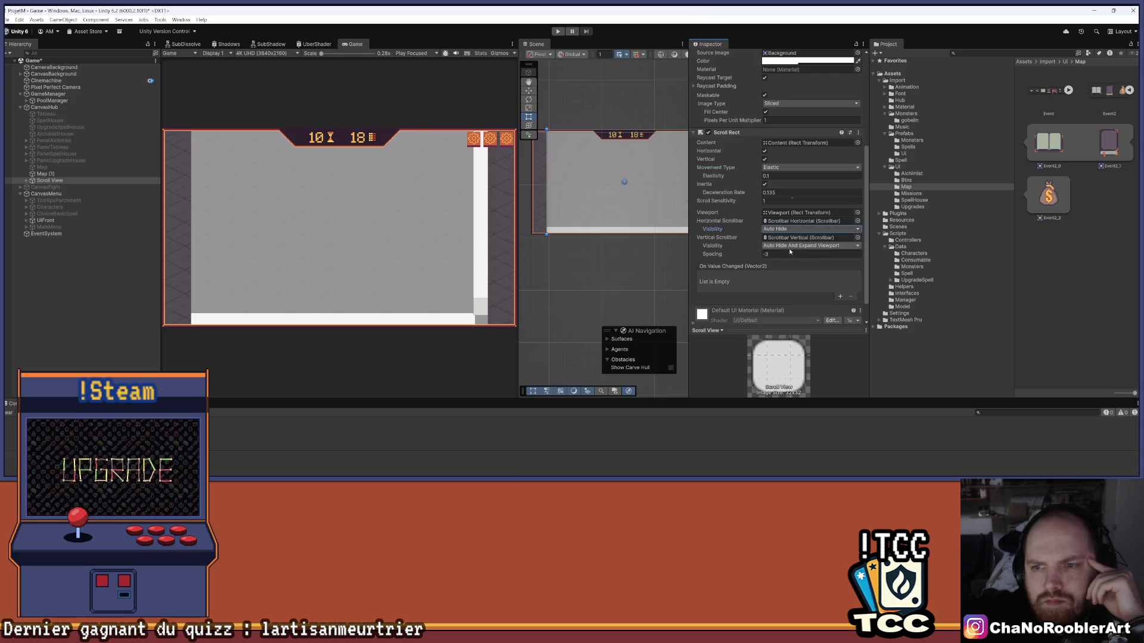
{"action": "left_click_drag", "start_coordinate": [640, 222], "coordinate": [592, 244]}
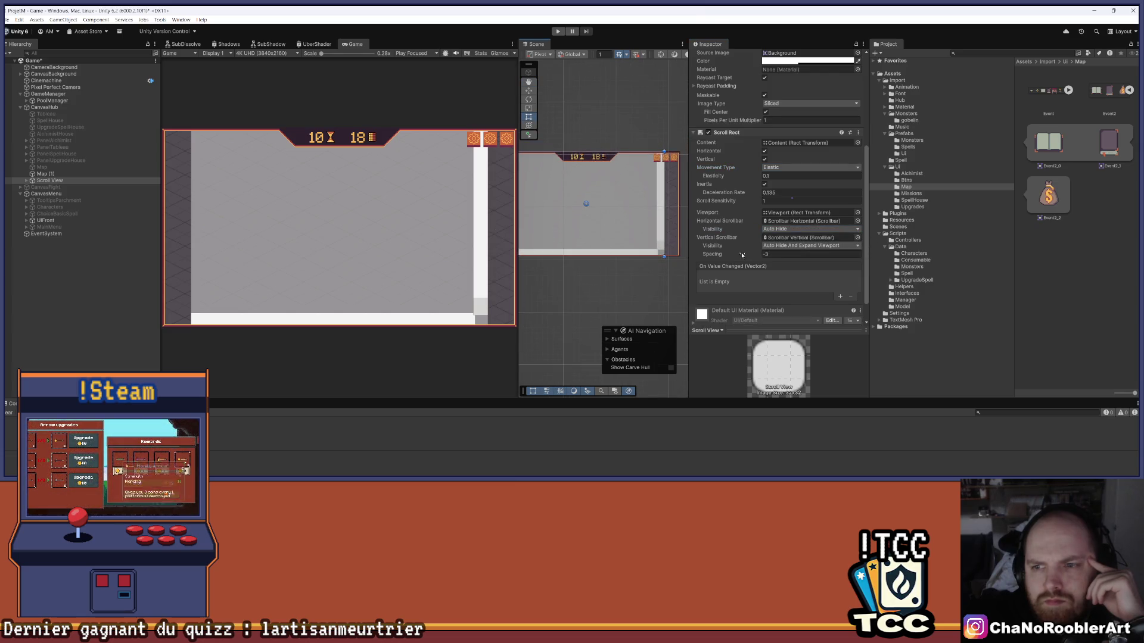
{"action": "left_click", "coordinate": [27, 180]}
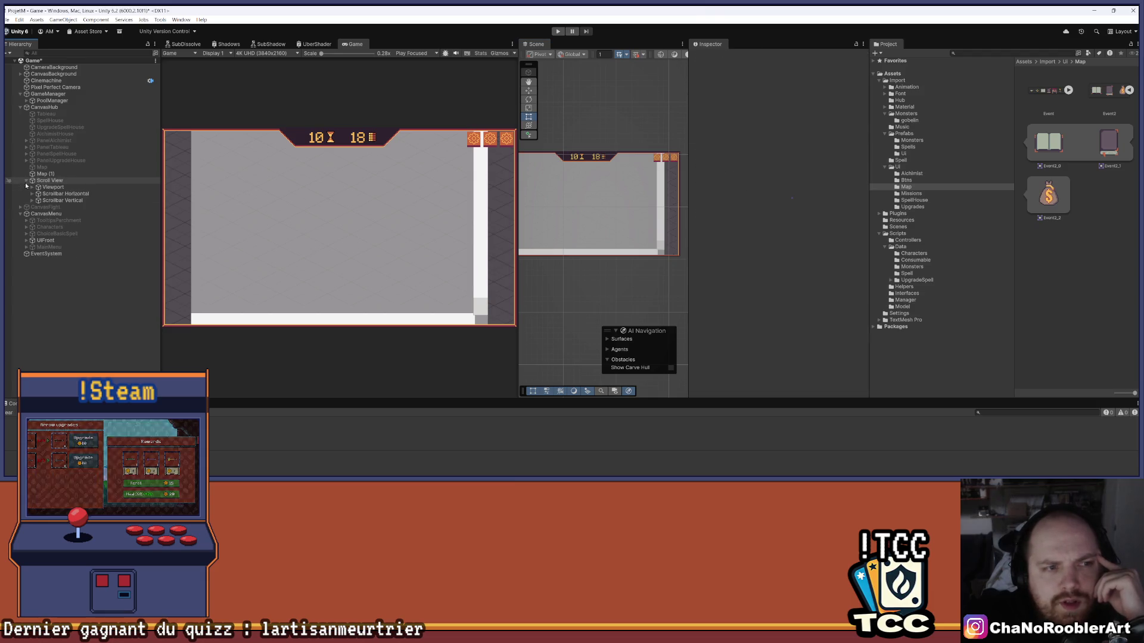
Expand the Viewport and inspect the Viewport and horizontal scrollbar settings
{"action": "left_click", "coordinate": [53, 187]}
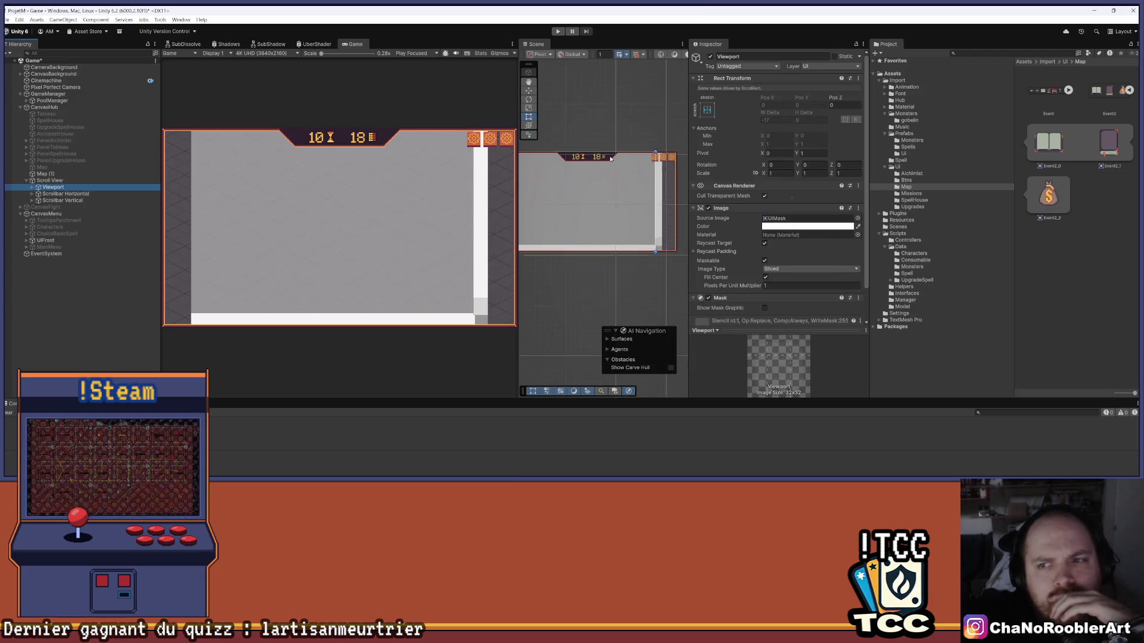
{"action": "left_click_drag", "start_coordinate": [616, 168], "coordinate": [628, 162]}
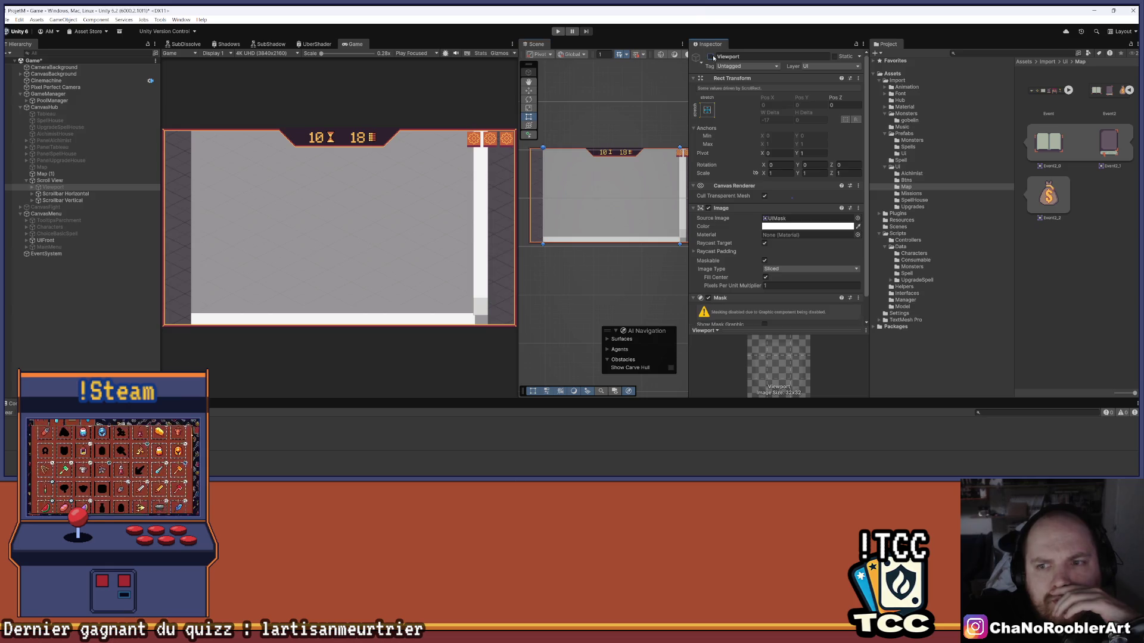
{"action": "left_click", "coordinate": [32, 187]}
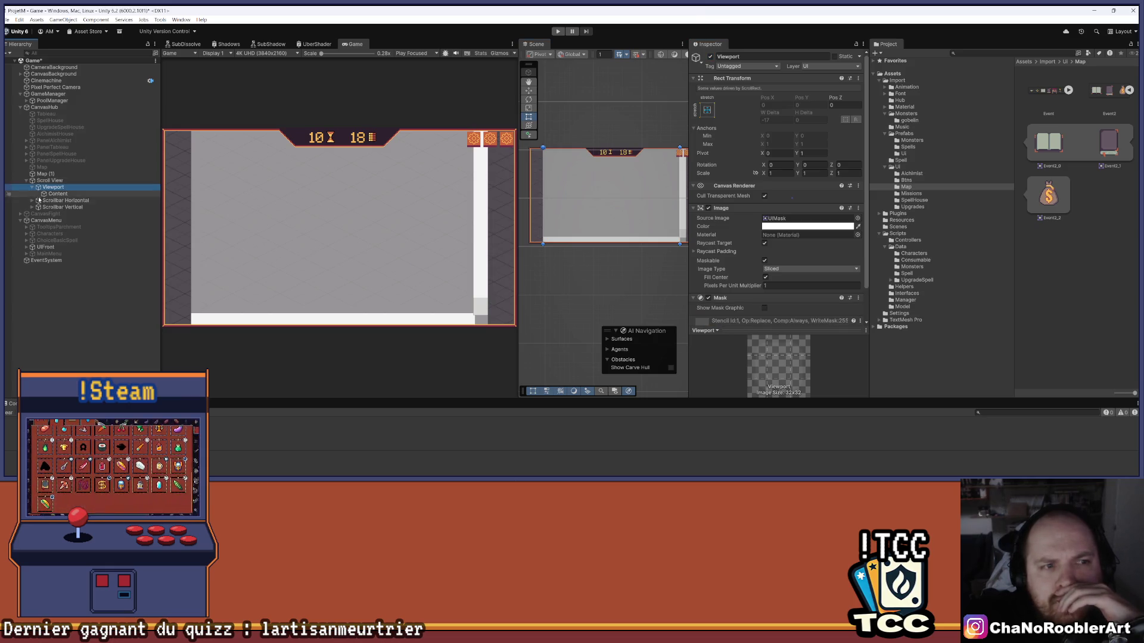
{"action": "left_click", "coordinate": [33, 200]}
{"action": "left_click", "coordinate": [33, 200]}
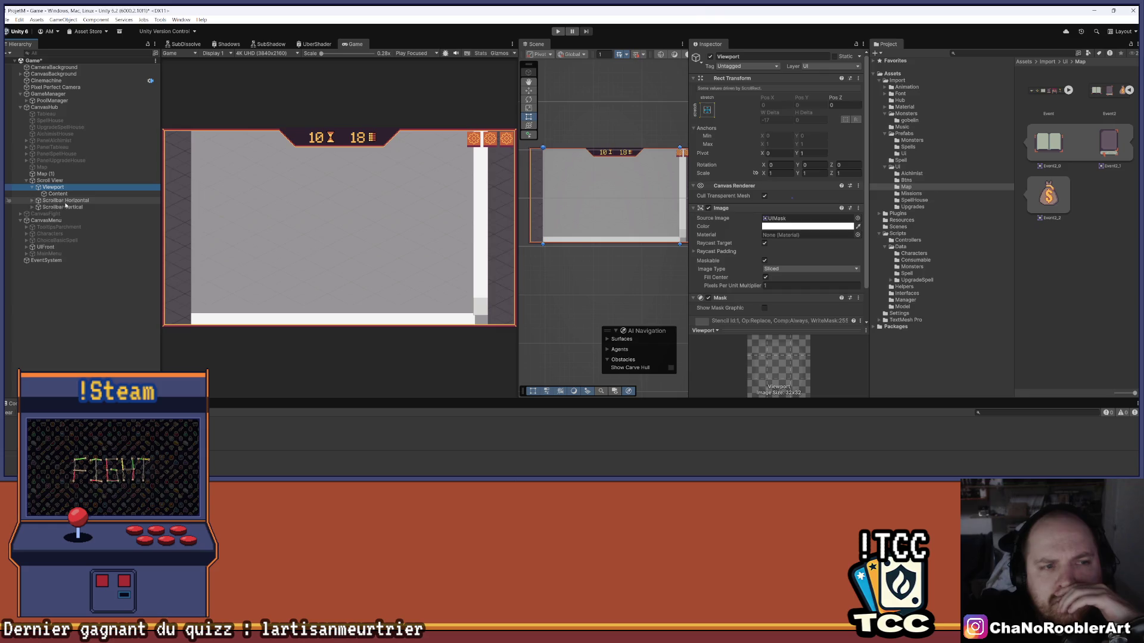
{"action": "left_click", "coordinate": [59, 201]}
{"action": "left_click", "coordinate": [709, 58]}
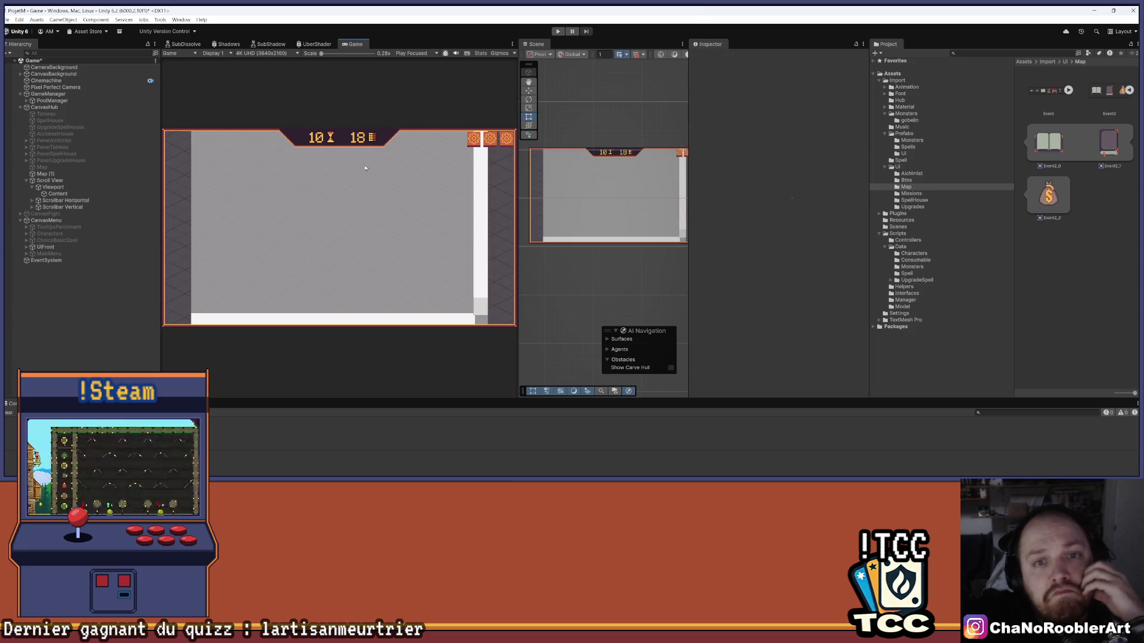
Drag Map (1) onto Content in the Hierarchy and check its components
{"action": "left_click", "coordinate": [57, 194]}
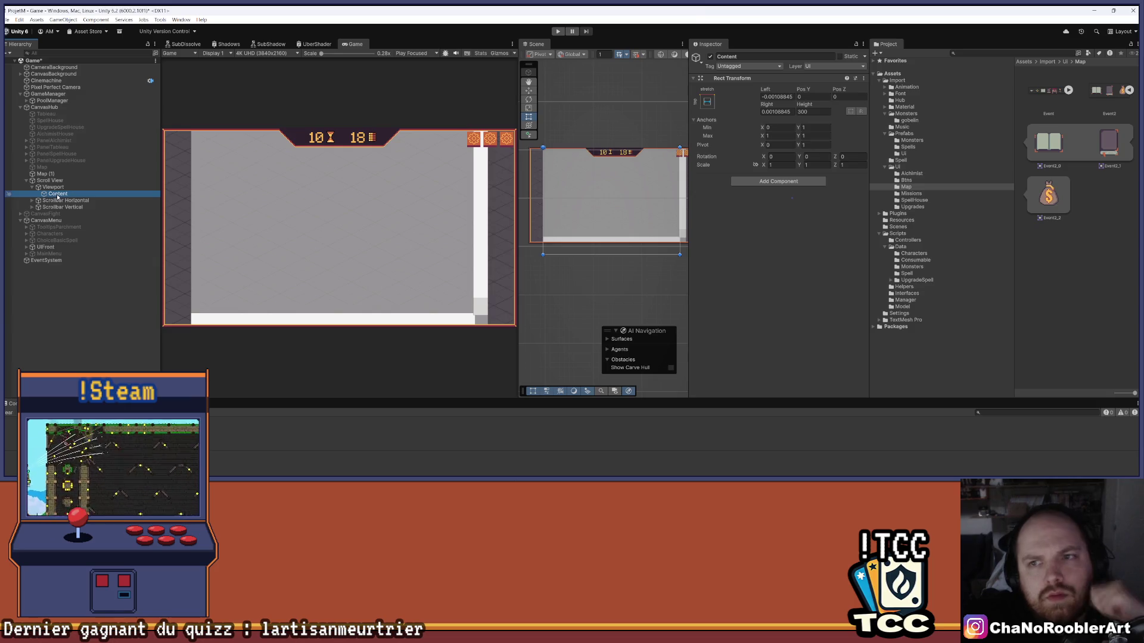
{"action": "left_click_drag", "start_coordinate": [43, 173], "coordinate": [65, 194]}
{"action": "left_click", "coordinate": [84, 311]}
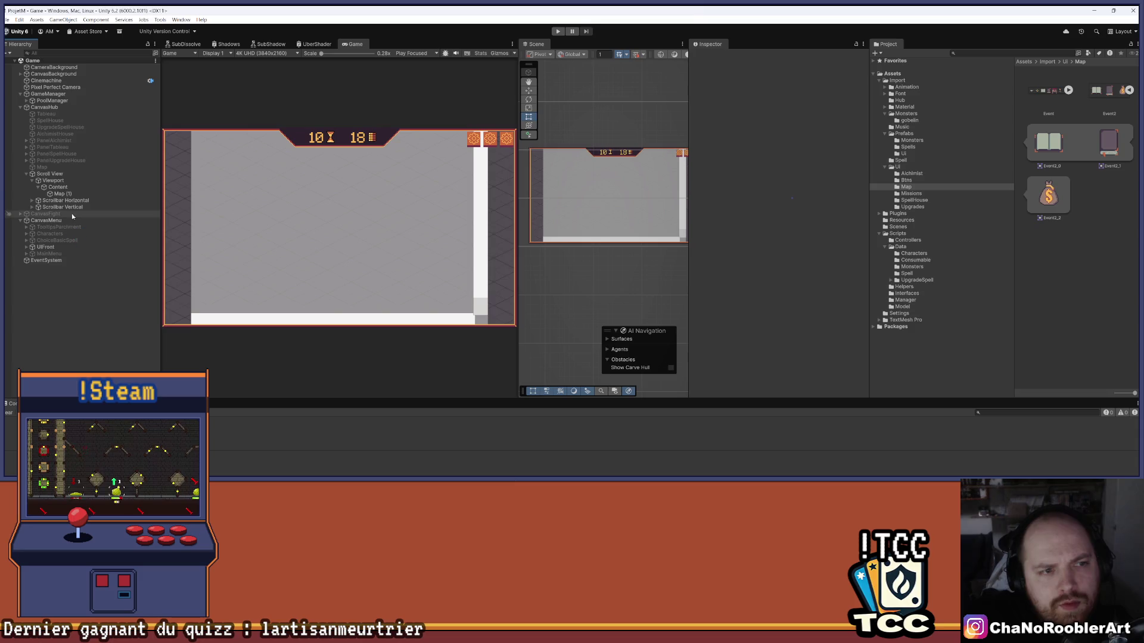
{"action": "left_click", "coordinate": [59, 193]}
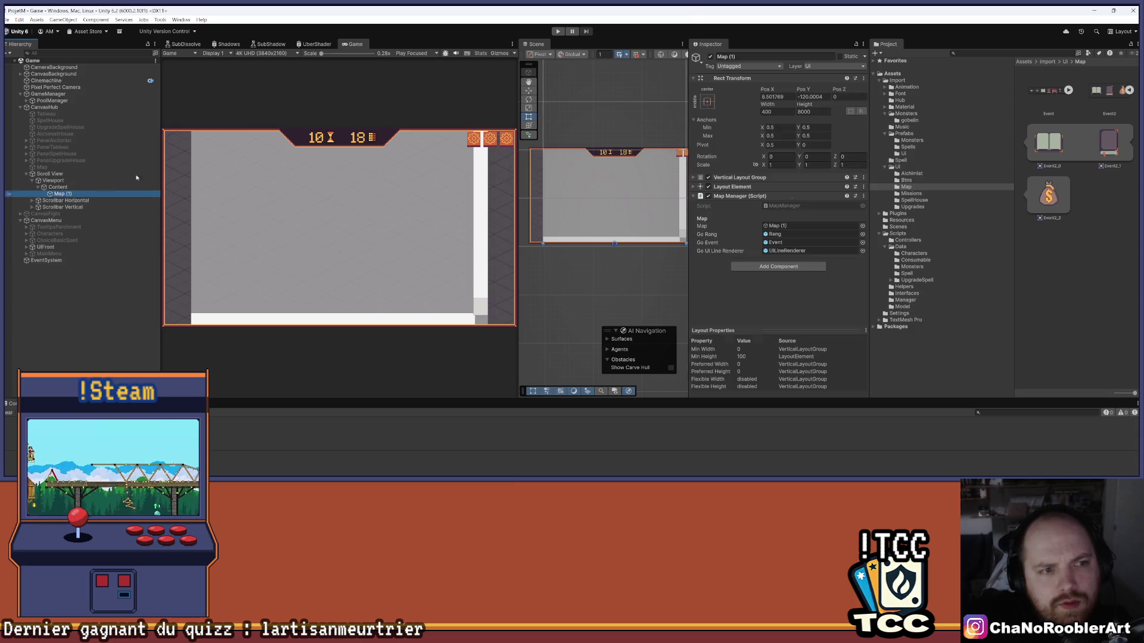
Enter play mode and continue from the main menu to the map screen
{"action": "left_click", "coordinate": [83, 305]}
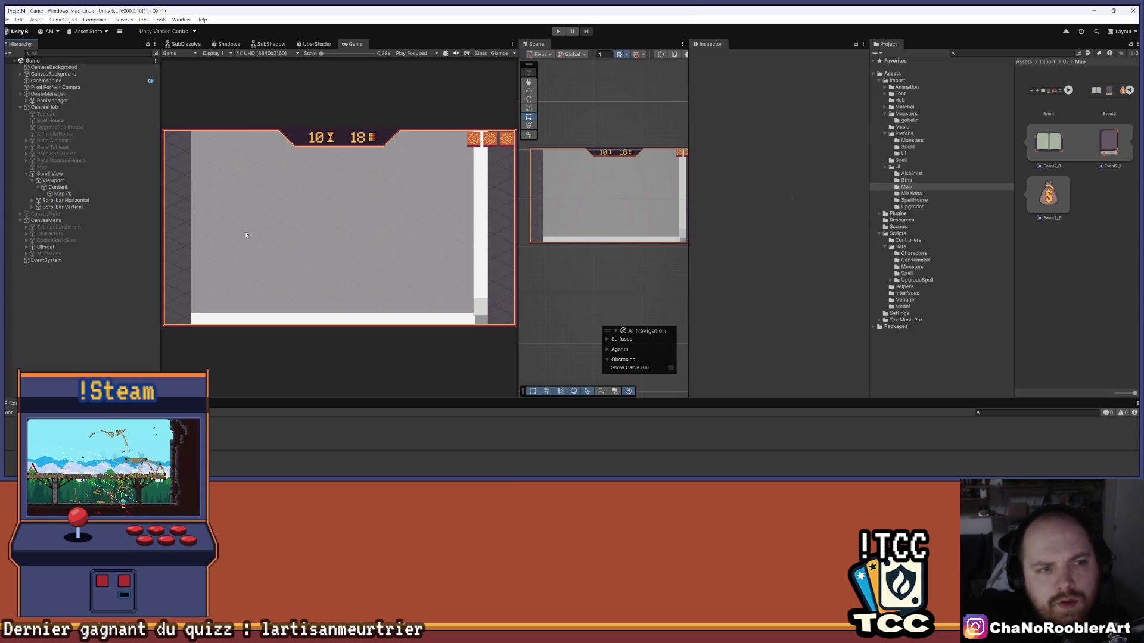
{"action": "key", "text": "ctrl+p"}
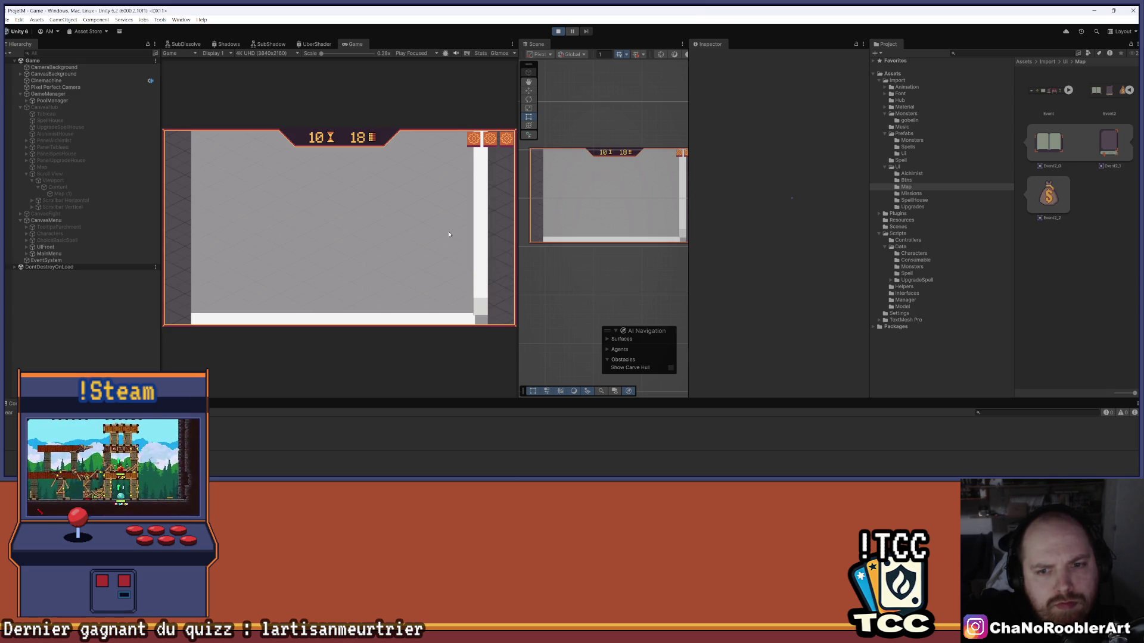
{"action": "left_click", "coordinate": [367, 191]}
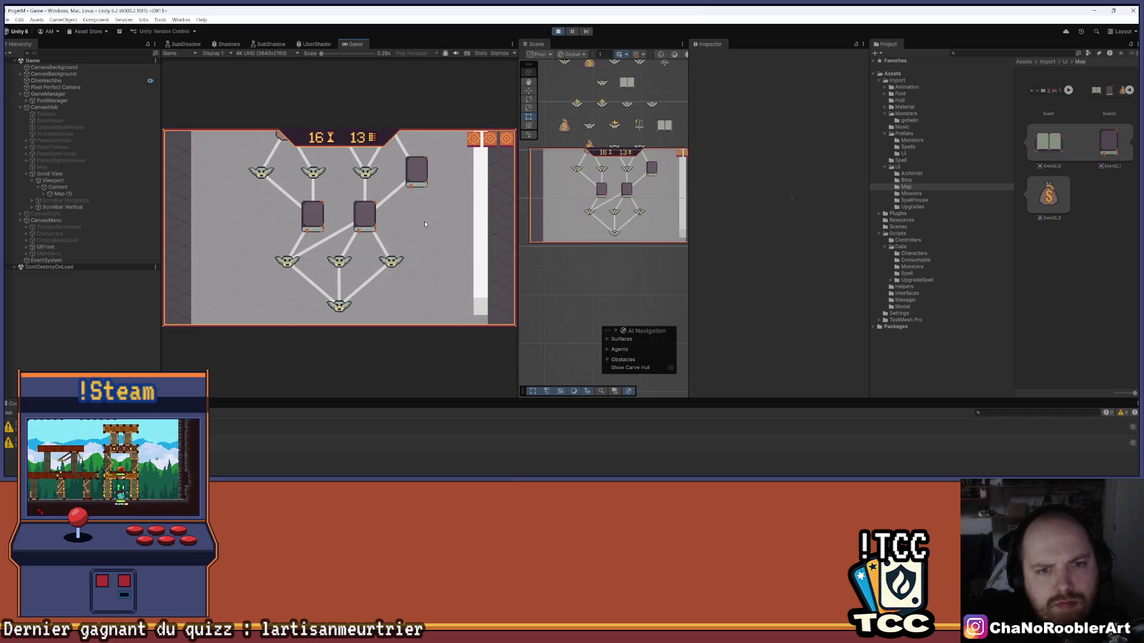
Scroll the map up and down in the Game view to test its elastic scrolling
{"action": "scroll", "coordinate": [424, 220], "scroll_direction": "up", "scroll_amount": 2}
{"action": "scroll", "coordinate": [442, 276], "scroll_direction": "down", "scroll_amount": 3}
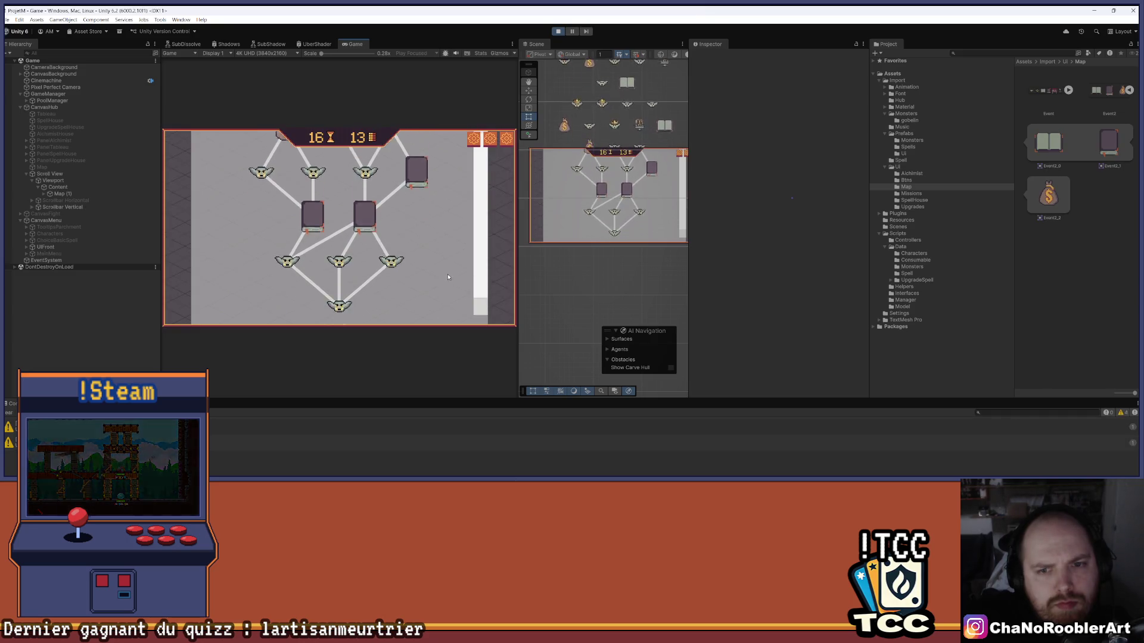
{"action": "scroll", "coordinate": [439, 277], "scroll_direction": "up", "scroll_amount": 2}
{"action": "scroll", "coordinate": [441, 286], "scroll_direction": "down", "scroll_amount": 2}
{"action": "scroll", "coordinate": [453, 322], "scroll_direction": "up", "scroll_amount": 3}
{"action": "scroll", "coordinate": [455, 335], "scroll_direction": "down", "scroll_amount": 3}
{"action": "scroll", "coordinate": [448, 332], "scroll_direction": "up", "scroll_amount": 3}
{"action": "scroll", "coordinate": [448, 332], "scroll_direction": "down", "scroll_amount": 3}
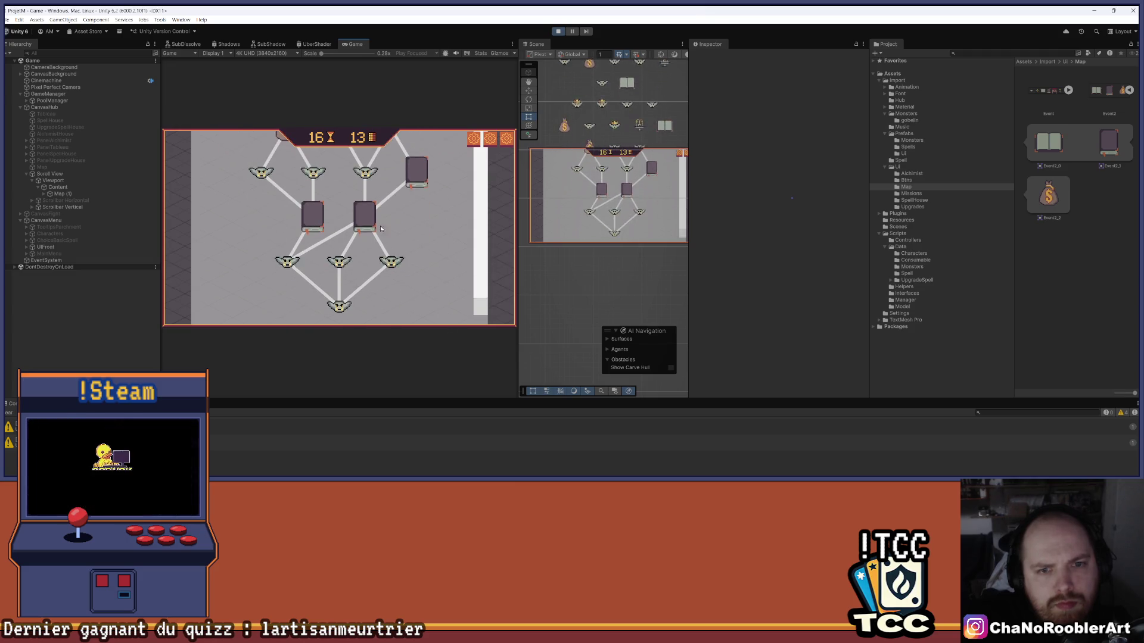
{"action": "scroll", "coordinate": [389, 263], "scroll_direction": "up", "scroll_amount": 4}
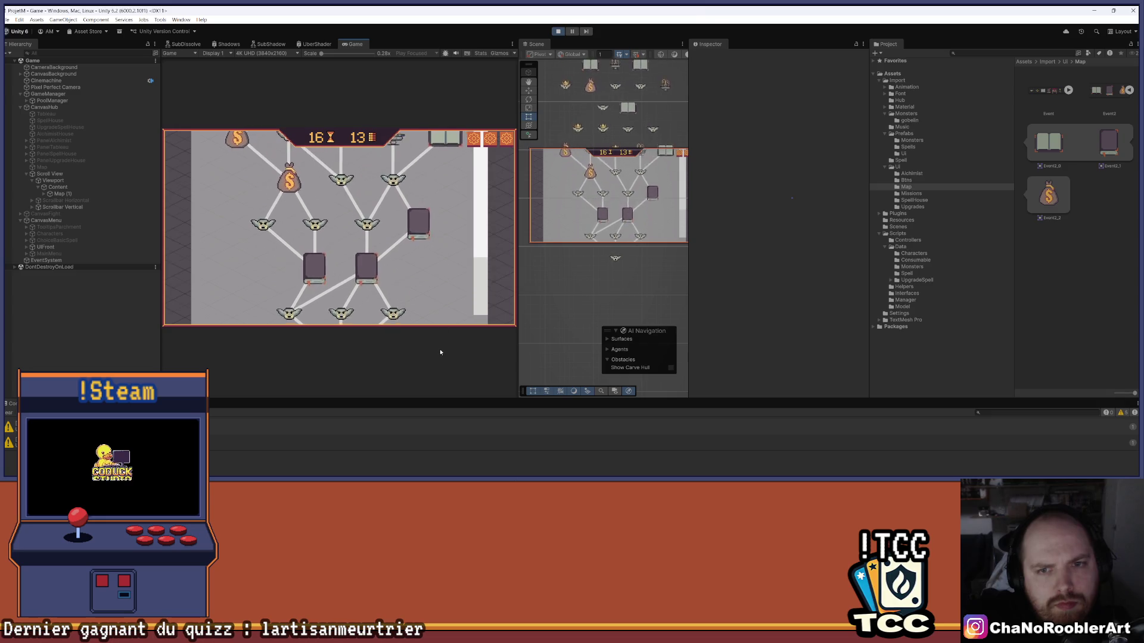
{"action": "scroll", "coordinate": [443, 428], "scroll_direction": "down", "scroll_amount": 3}
{"action": "scroll", "coordinate": [450, 430], "scroll_direction": "up", "scroll_amount": 4}
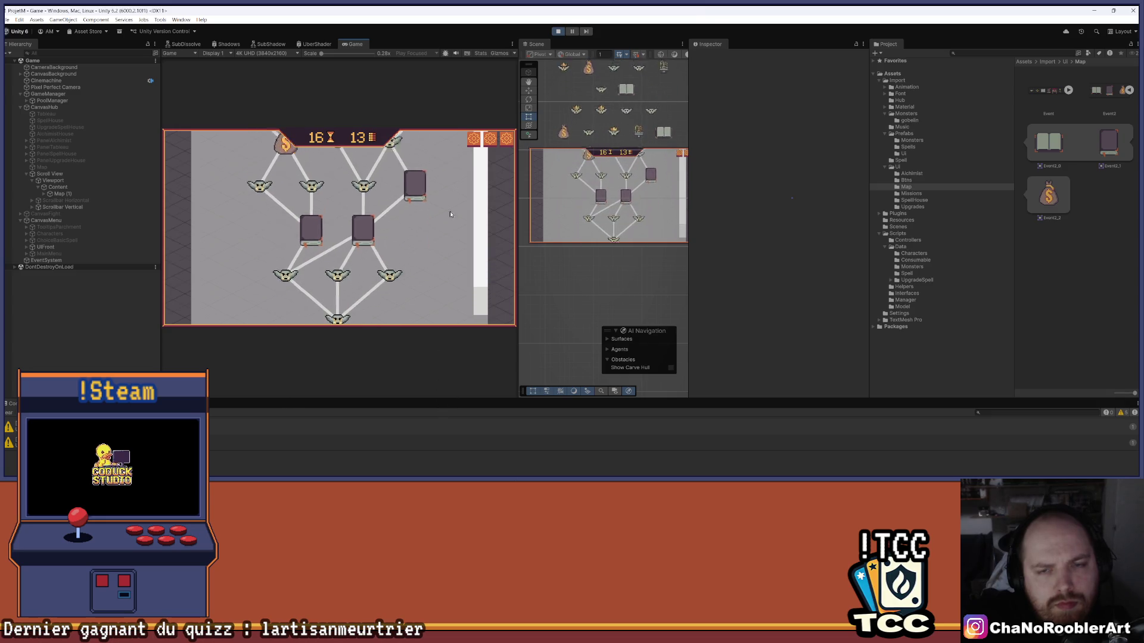
{"action": "scroll", "coordinate": [448, 417], "scroll_direction": "down", "scroll_amount": 4}
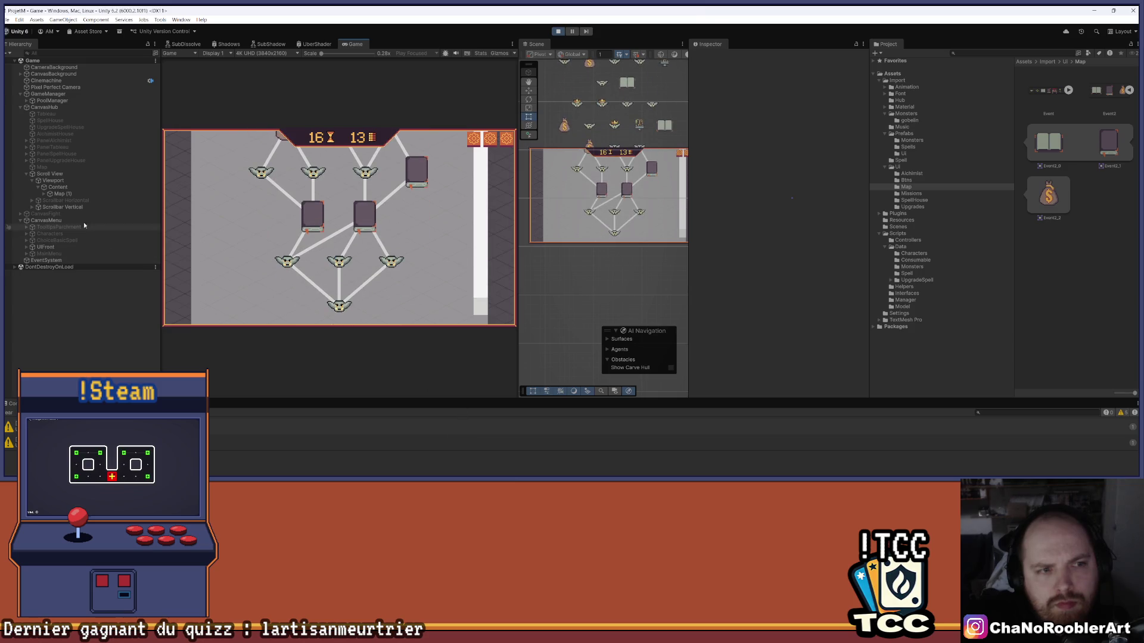
Add a Vertical Layout Group component to the Content object
{"action": "left_click", "coordinate": [63, 188]}
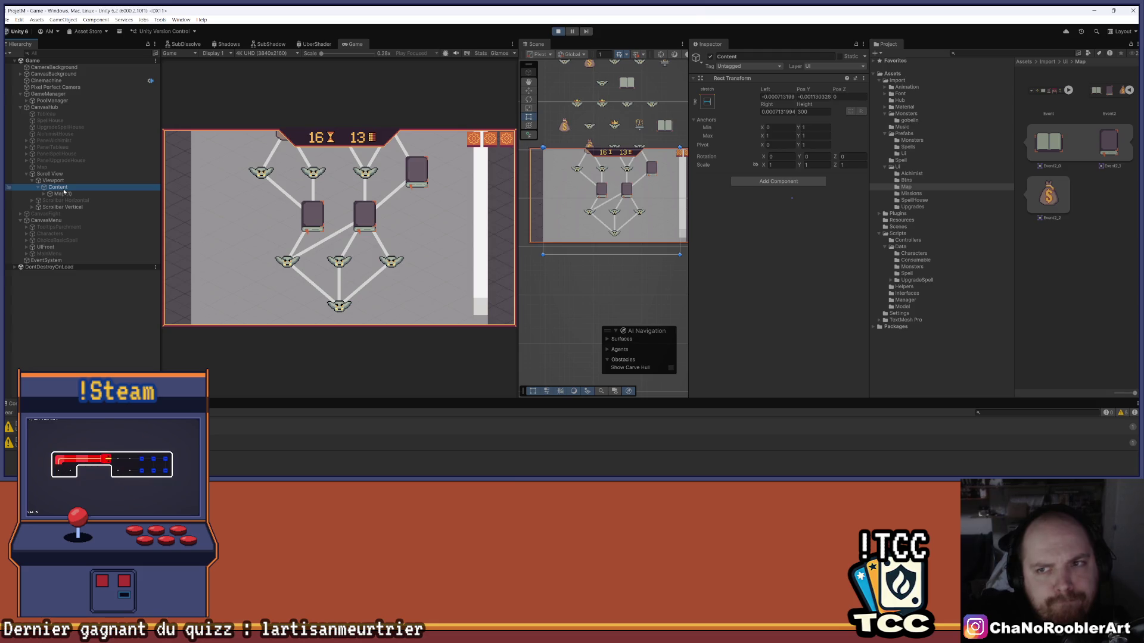
{"action": "left_click", "coordinate": [771, 183]}
{"action": "type", "text": "ver"}
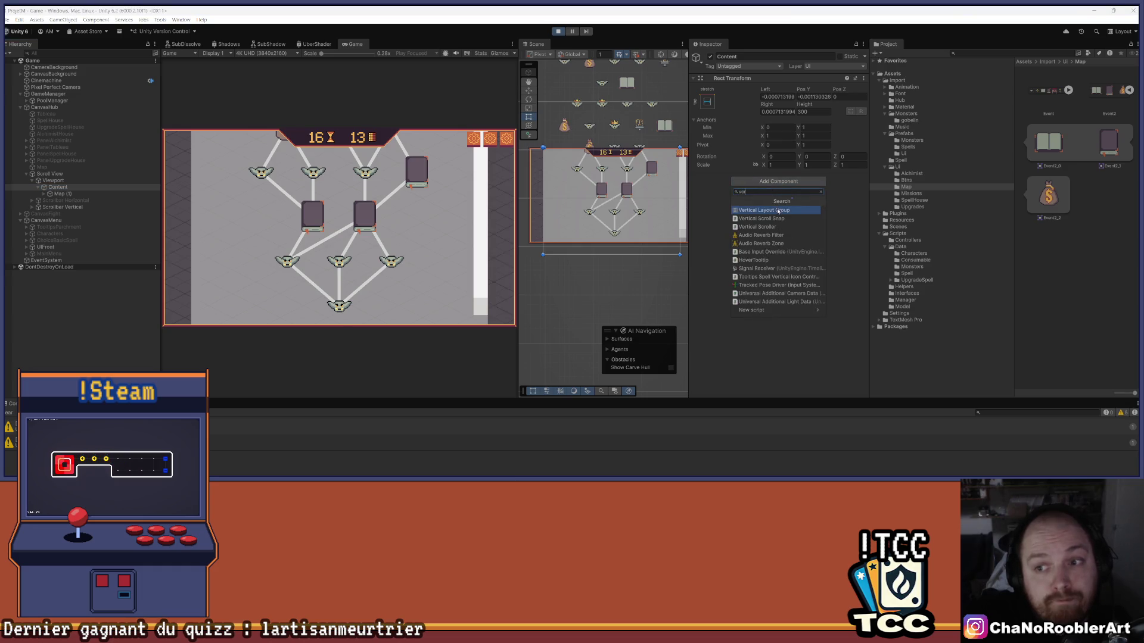
{"action": "left_click", "coordinate": [775, 218]}
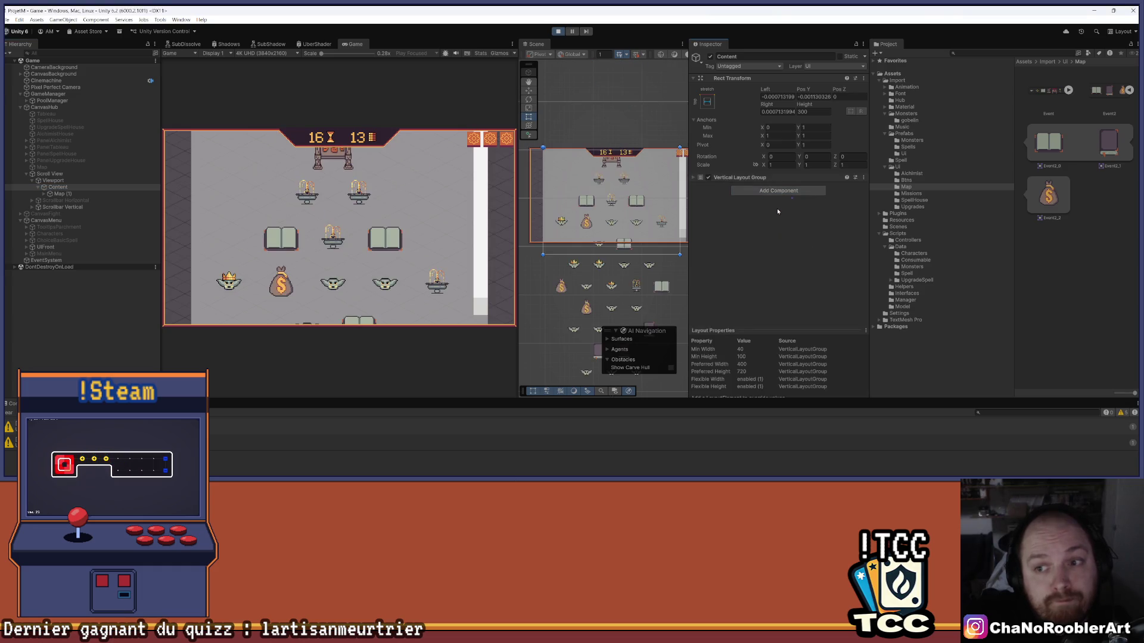
{"action": "left_click", "coordinate": [694, 178]}
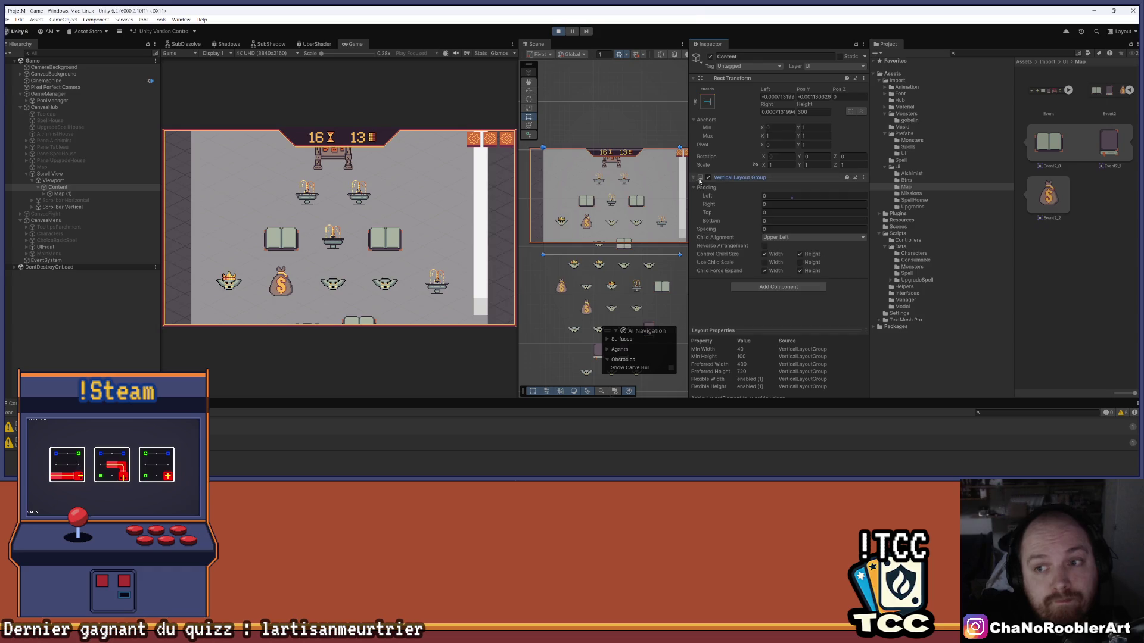
{"action": "left_click", "coordinate": [814, 237]}
{"action": "key", "text": "Escape"}
Untick Child Force Expand and Control Child Size Width, align Lower Center, then stop play mode
{"action": "left_click", "coordinate": [800, 272]}
{"action": "left_click", "coordinate": [775, 271]}
{"action": "left_click", "coordinate": [801, 237]}
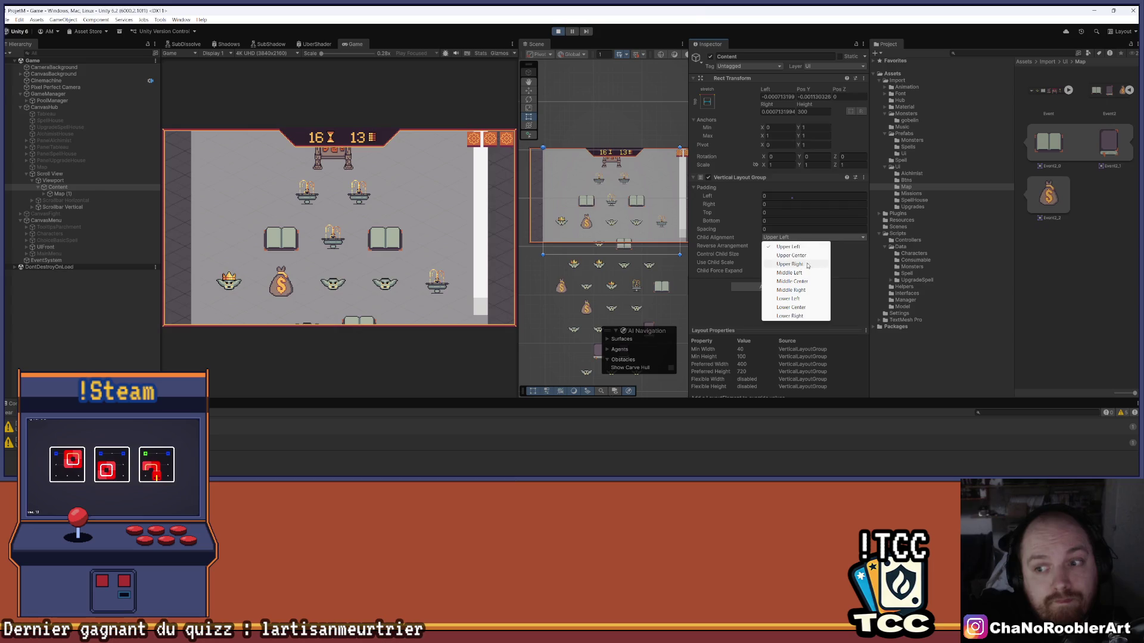
{"action": "left_click", "coordinate": [808, 308]}
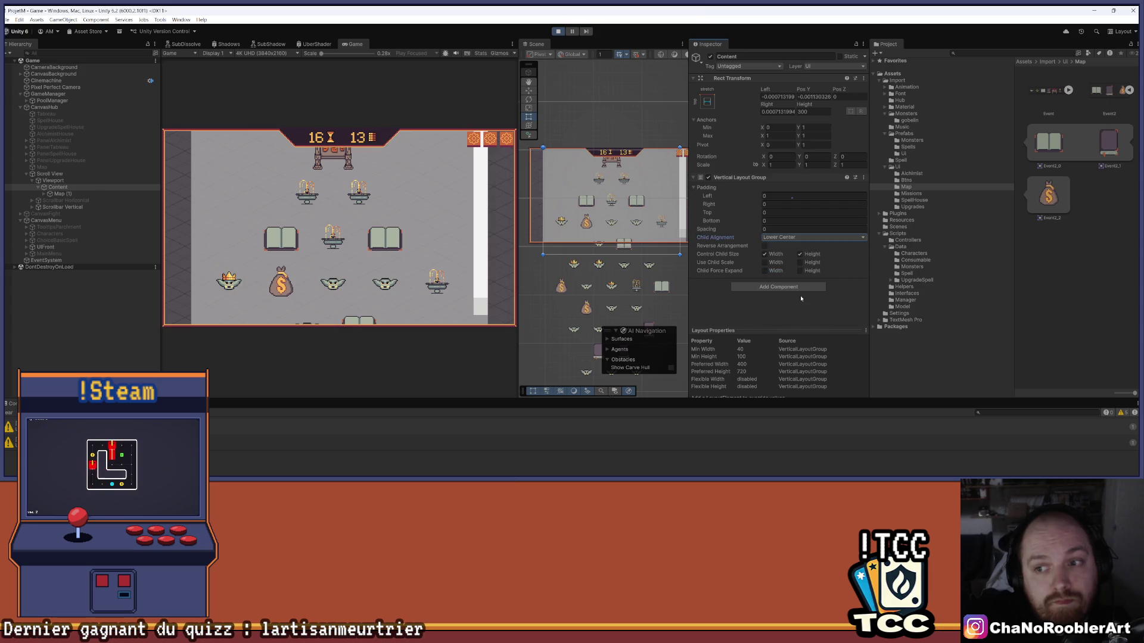
{"action": "scroll", "coordinate": [467, 223], "scroll_direction": "up", "scroll_amount": 2}
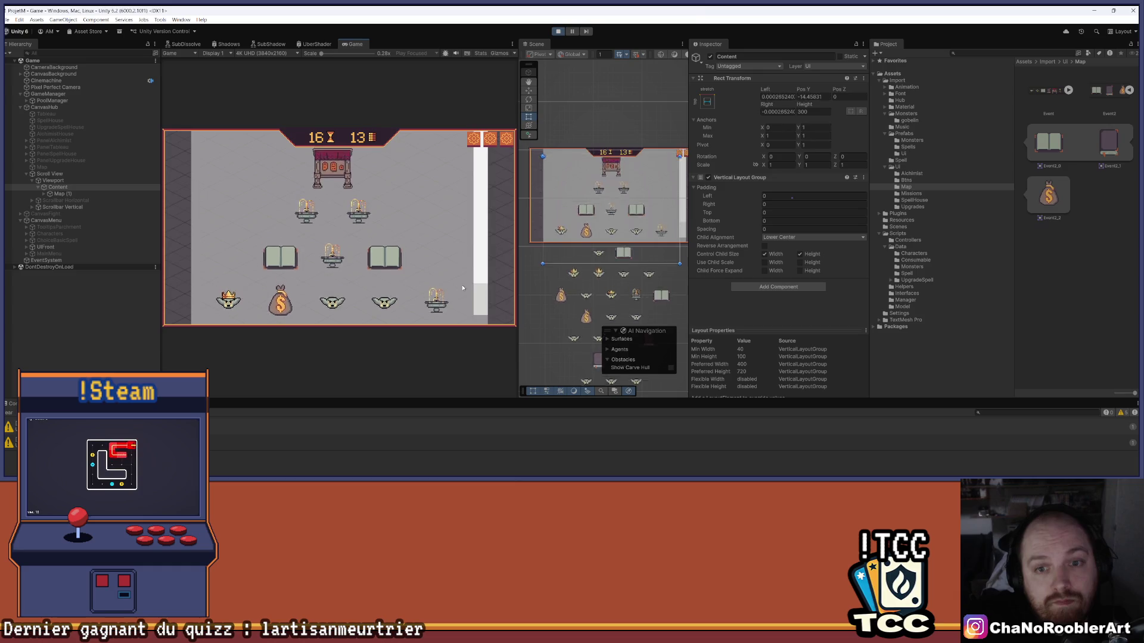
{"action": "scroll", "coordinate": [467, 223], "scroll_direction": "down", "scroll_amount": 5}
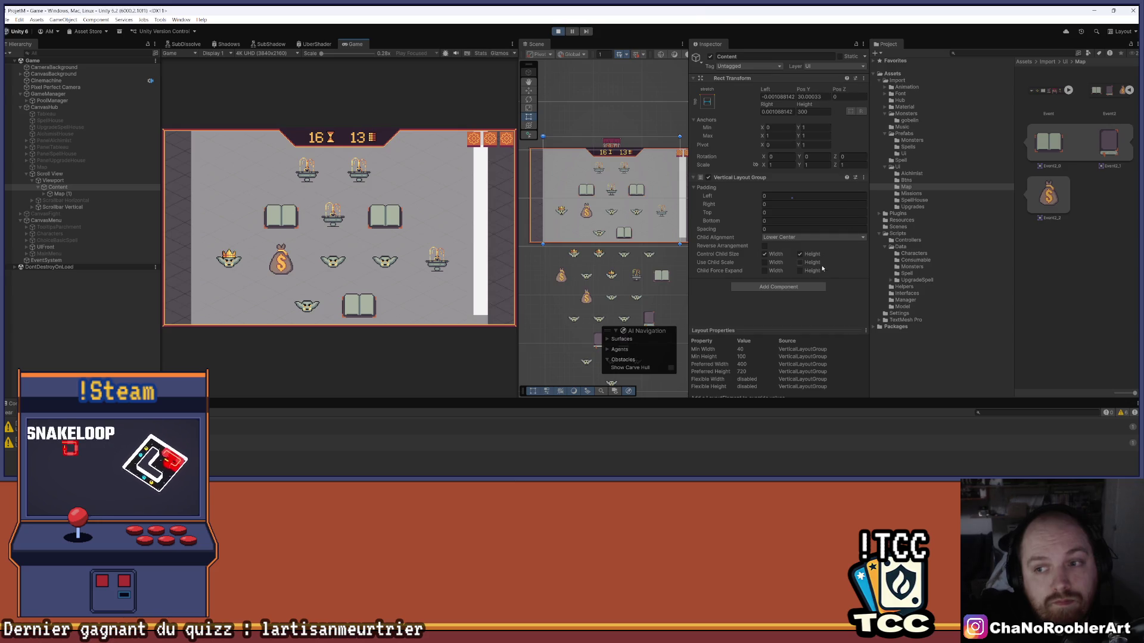
{"action": "left_click", "coordinate": [776, 255]}
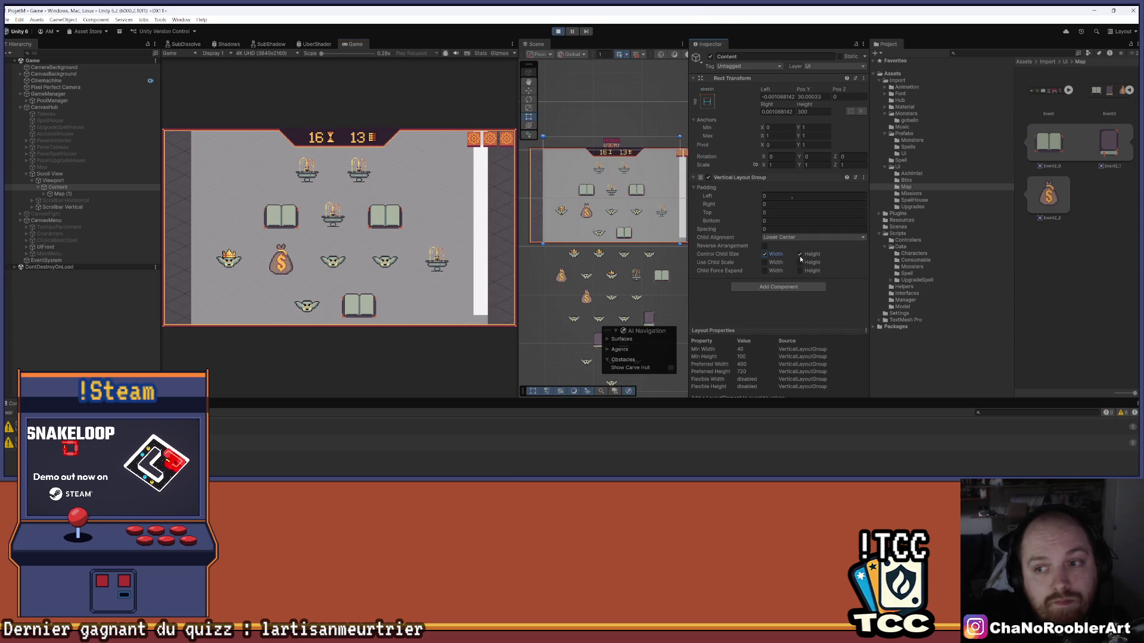
{"action": "left_click", "coordinate": [801, 237]}
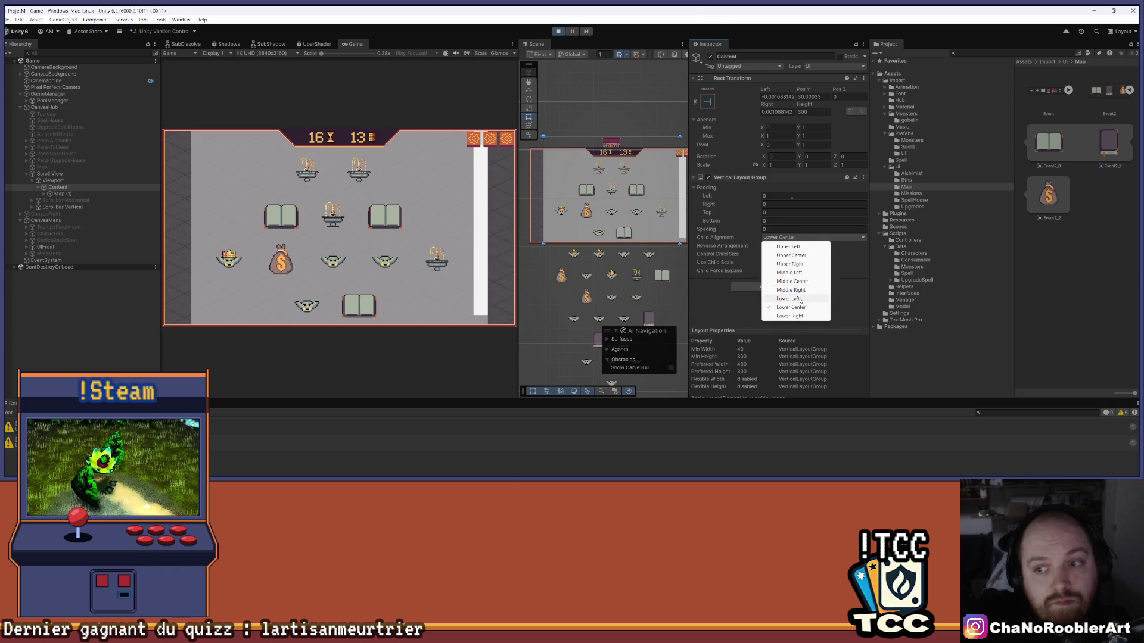
{"action": "left_click", "coordinate": [848, 275]}
{"action": "left_click", "coordinate": [565, 31]}
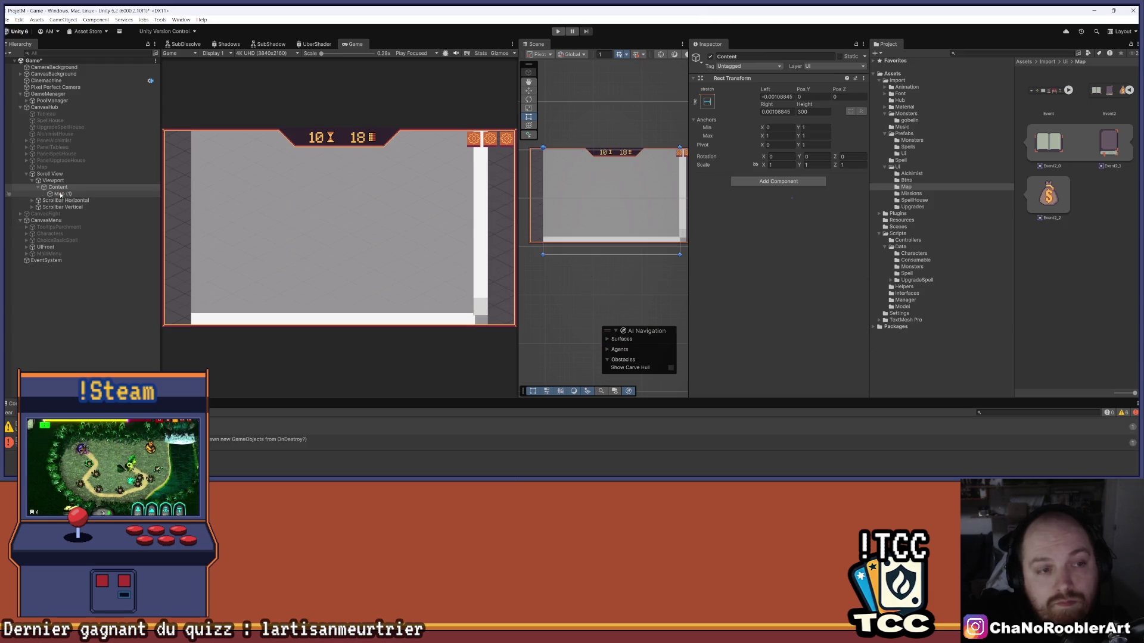
Add a Vertical Layout Group to Content with Middle Center alignment and start the game
{"action": "left_click", "coordinate": [758, 181]}
{"action": "type", "text": "ver"}
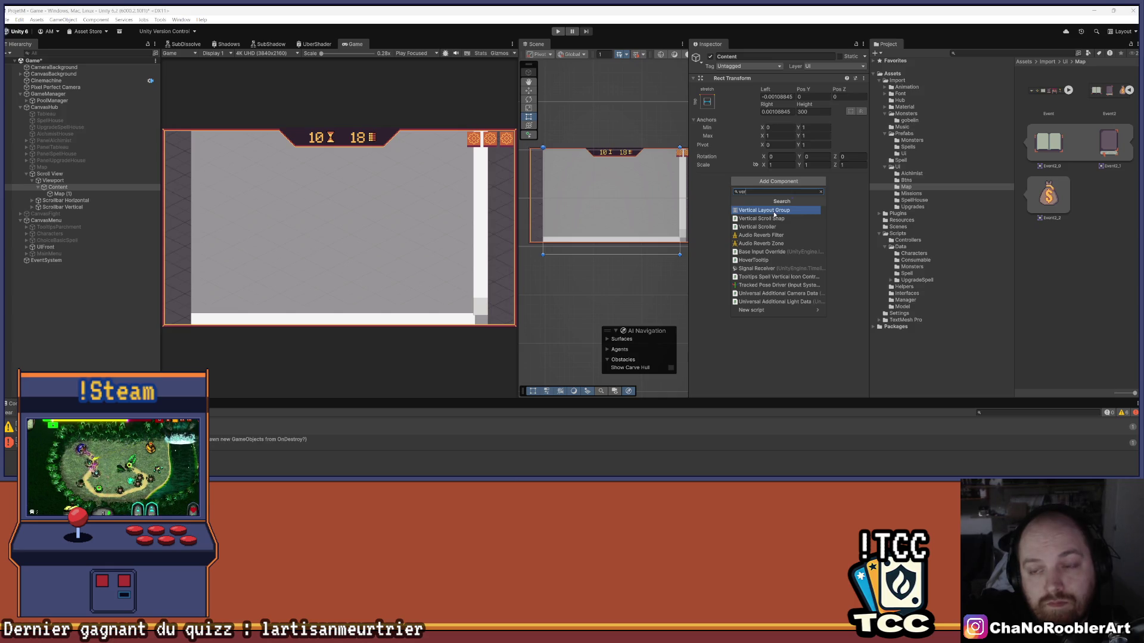
{"action": "left_click", "coordinate": [774, 213]}
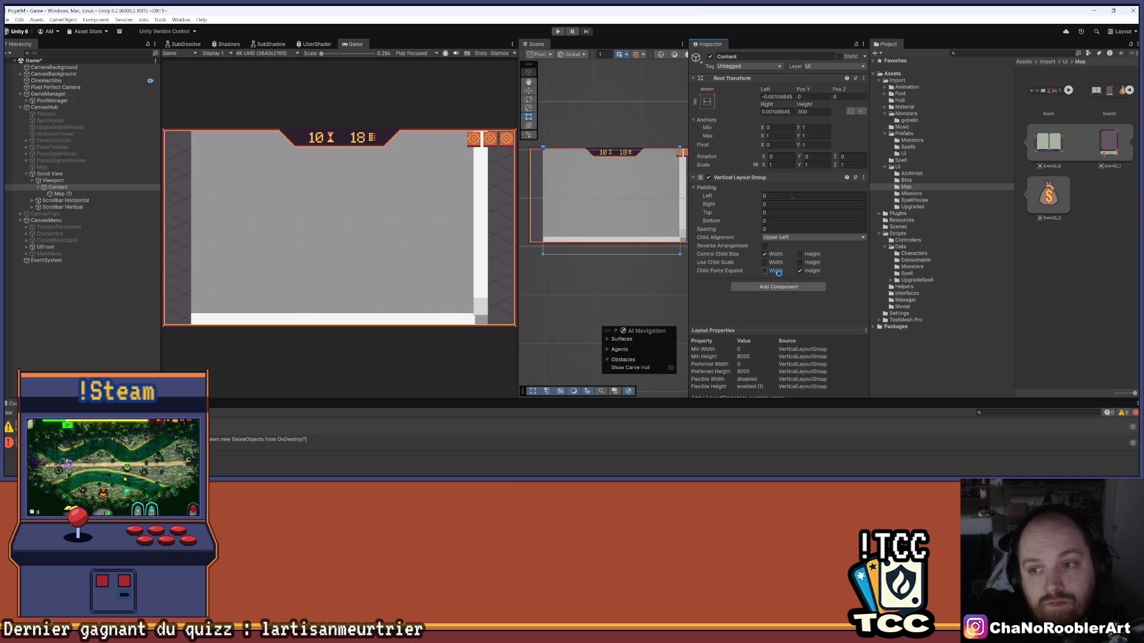
{"action": "left_click", "coordinate": [781, 237]}
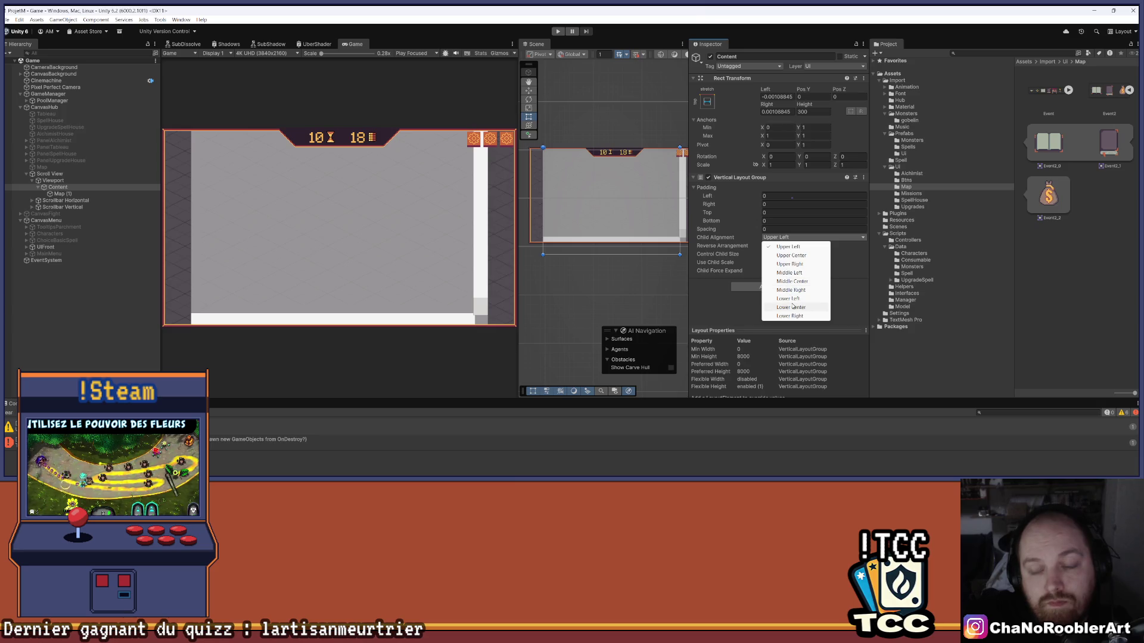
{"action": "left_click", "coordinate": [792, 281]}
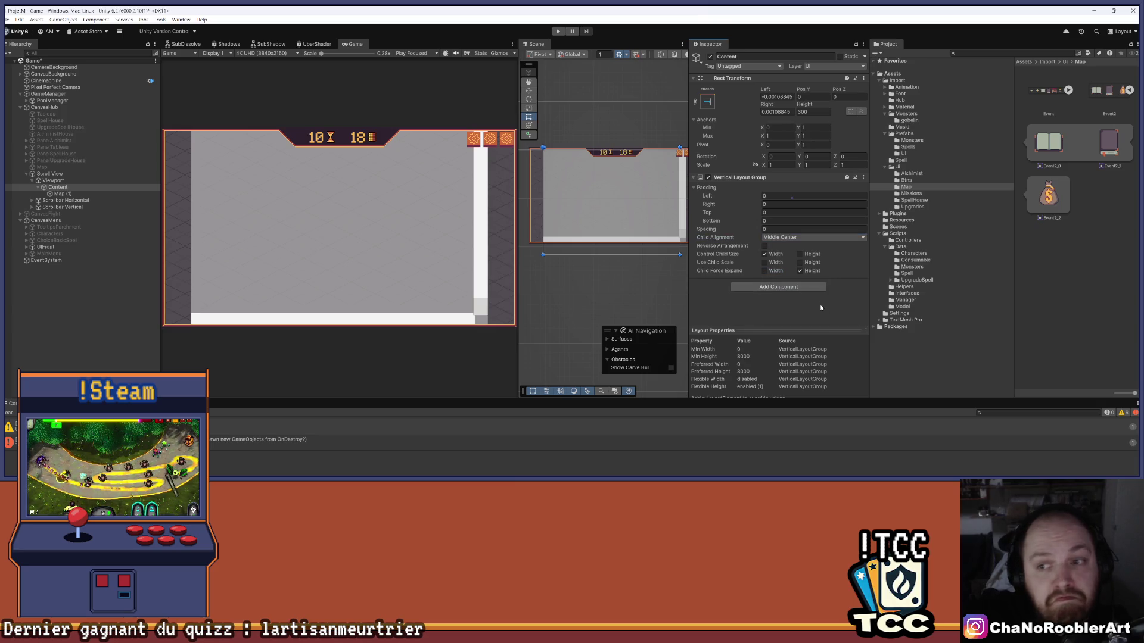
{"action": "left_click", "coordinate": [559, 31]}
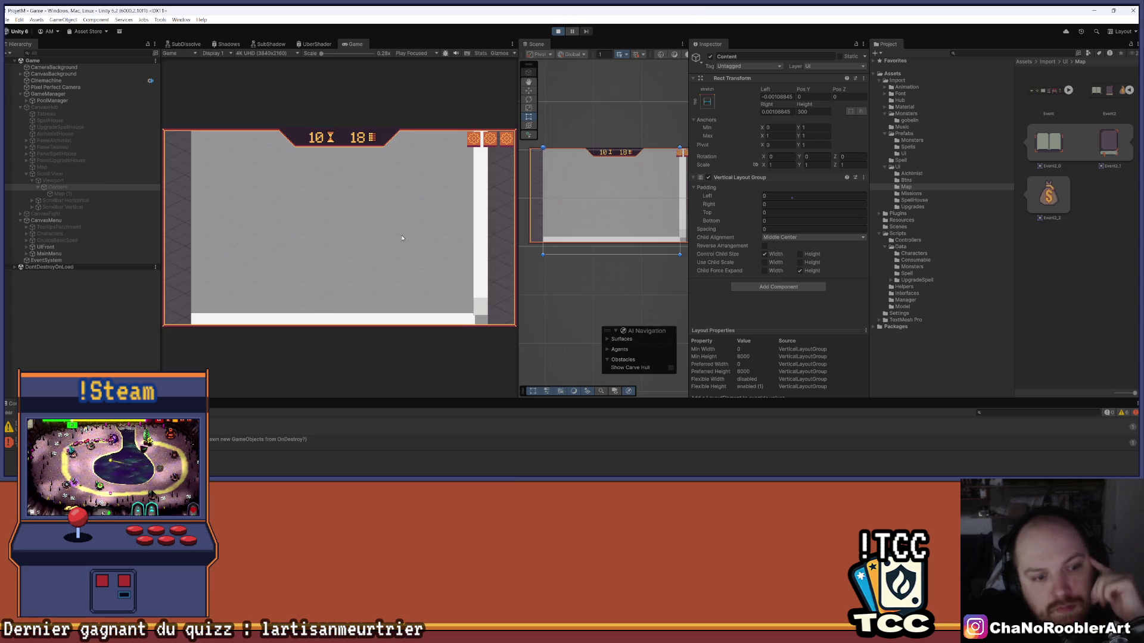
Resume the game from the pause menu to the map, then select Map (1)
{"action": "key", "text": "Escape"}
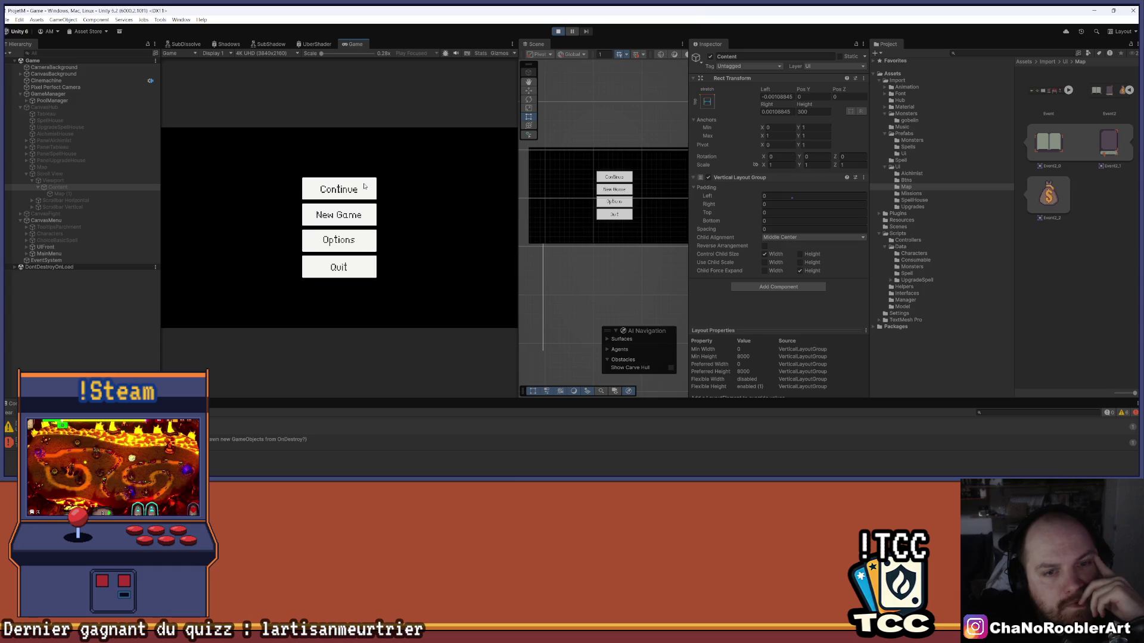
{"action": "left_click", "coordinate": [348, 189]}
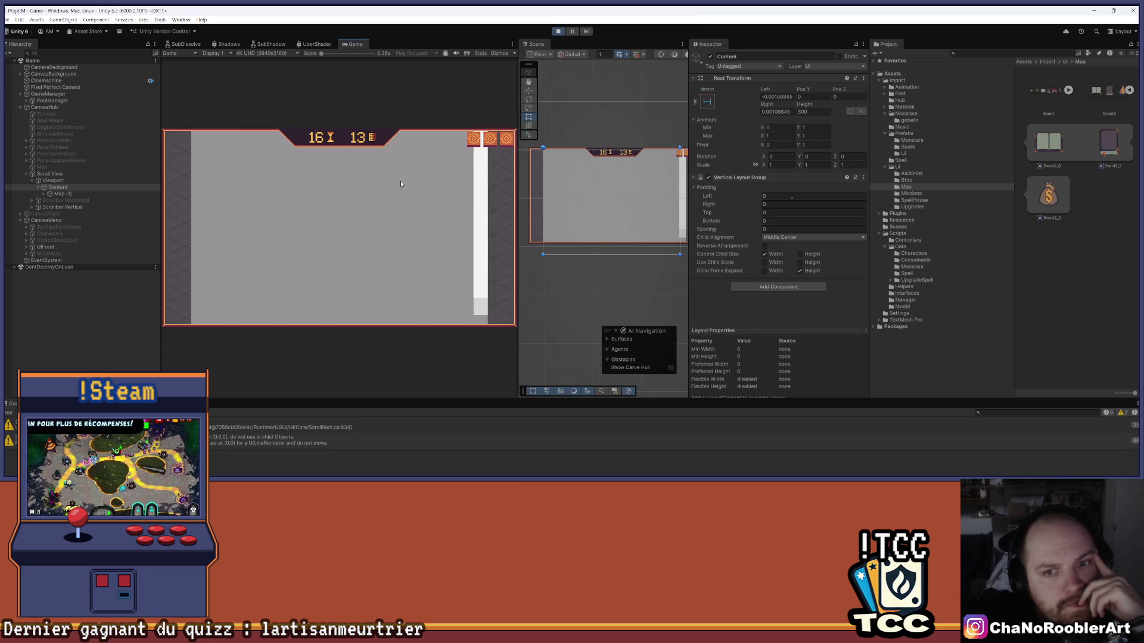
{"action": "scroll", "coordinate": [603, 141], "scroll_direction": "down", "scroll_amount": 3}
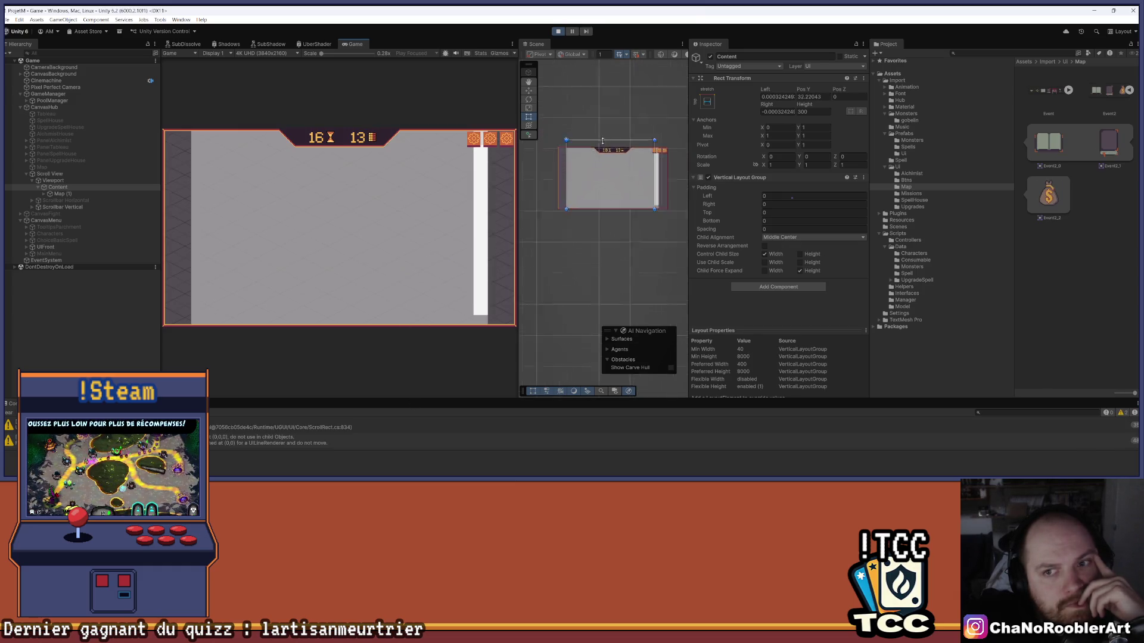
{"action": "scroll", "coordinate": [602, 141], "scroll_direction": "down", "scroll_amount": 5}
{"action": "scroll", "coordinate": [606, 142], "scroll_direction": "up", "scroll_amount": 5}
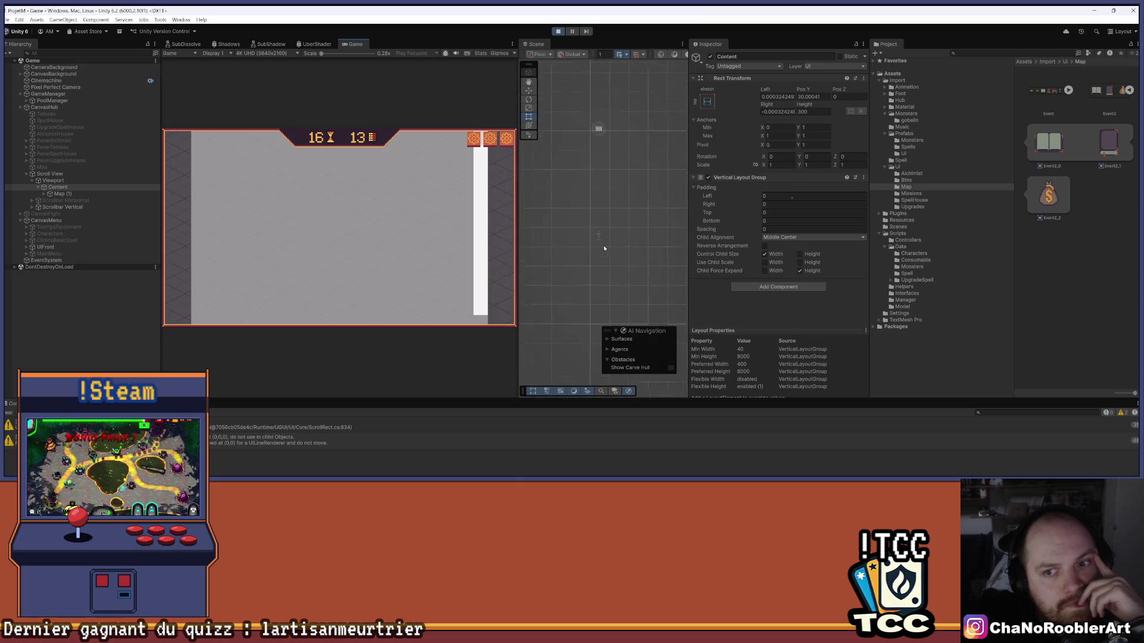
{"action": "scroll", "coordinate": [609, 122], "scroll_direction": "up", "scroll_amount": 3}
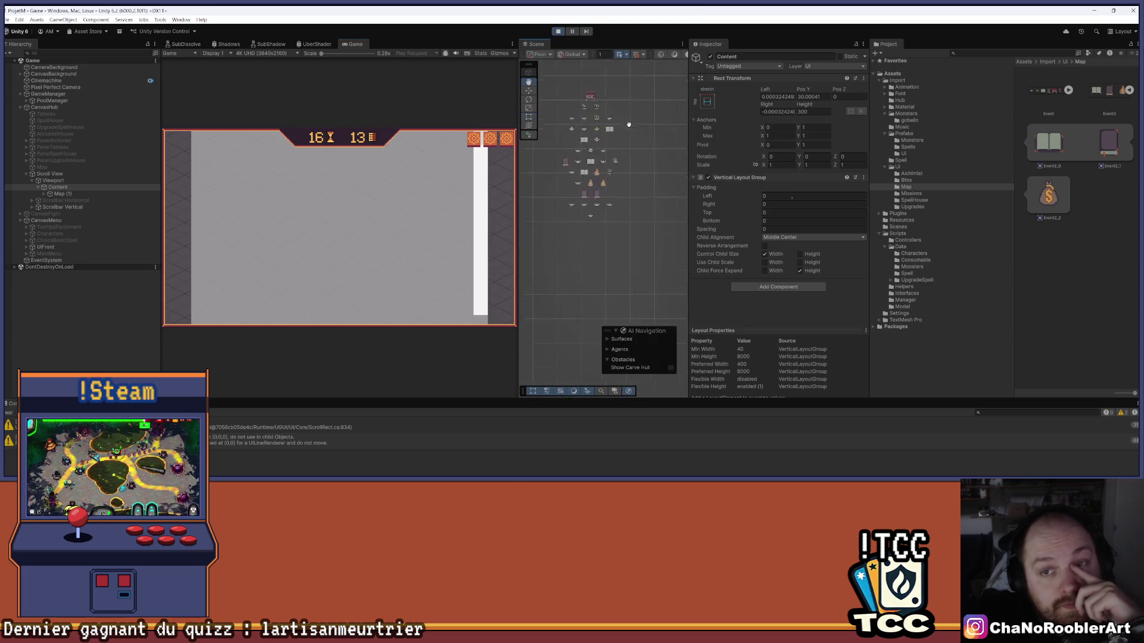
{"action": "scroll", "coordinate": [632, 194], "scroll_direction": "down", "scroll_amount": 6}
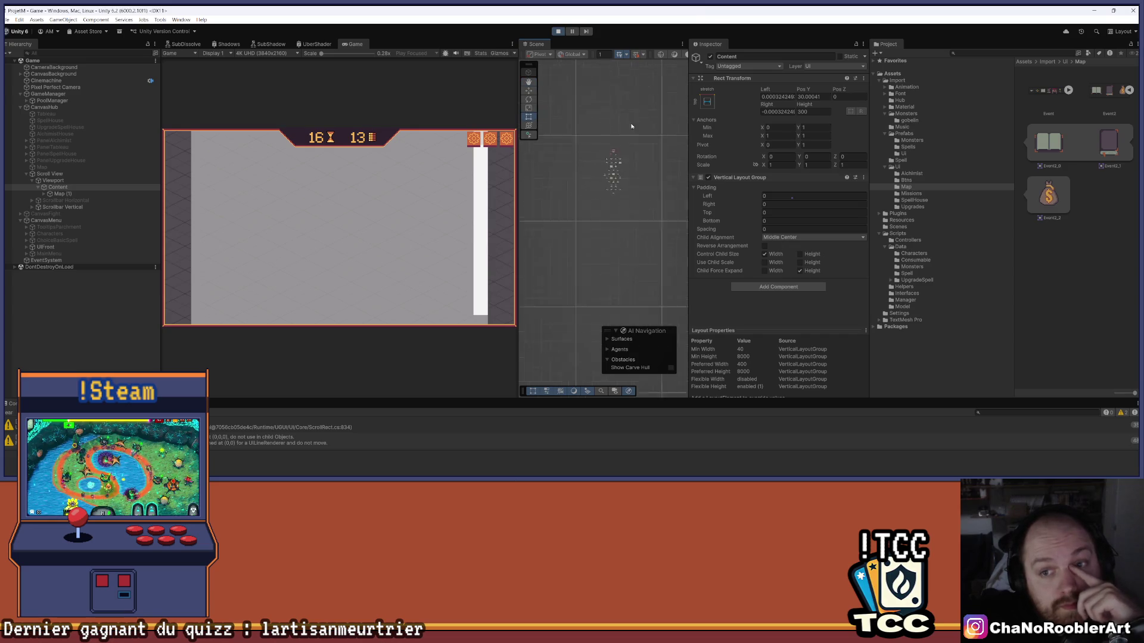
{"action": "scroll", "coordinate": [619, 242], "scroll_direction": "up", "scroll_amount": 1}
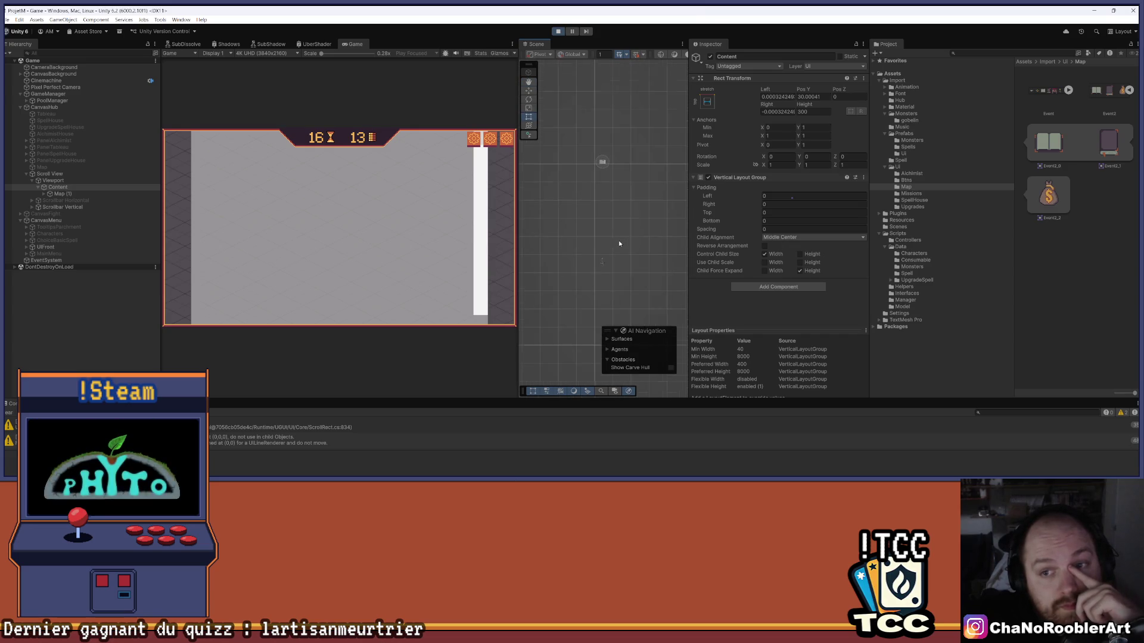
{"action": "left_click", "coordinate": [56, 194]}
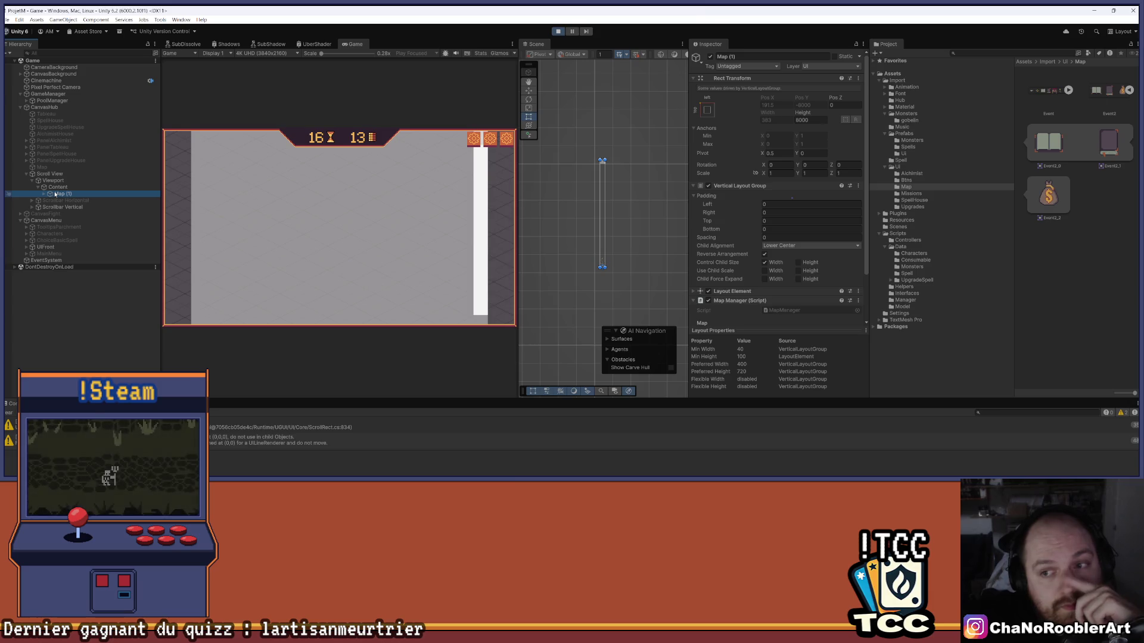
On Content, toggle Control Child Size width and height and set Lower Center alignment
{"action": "left_click", "coordinate": [53, 187]}
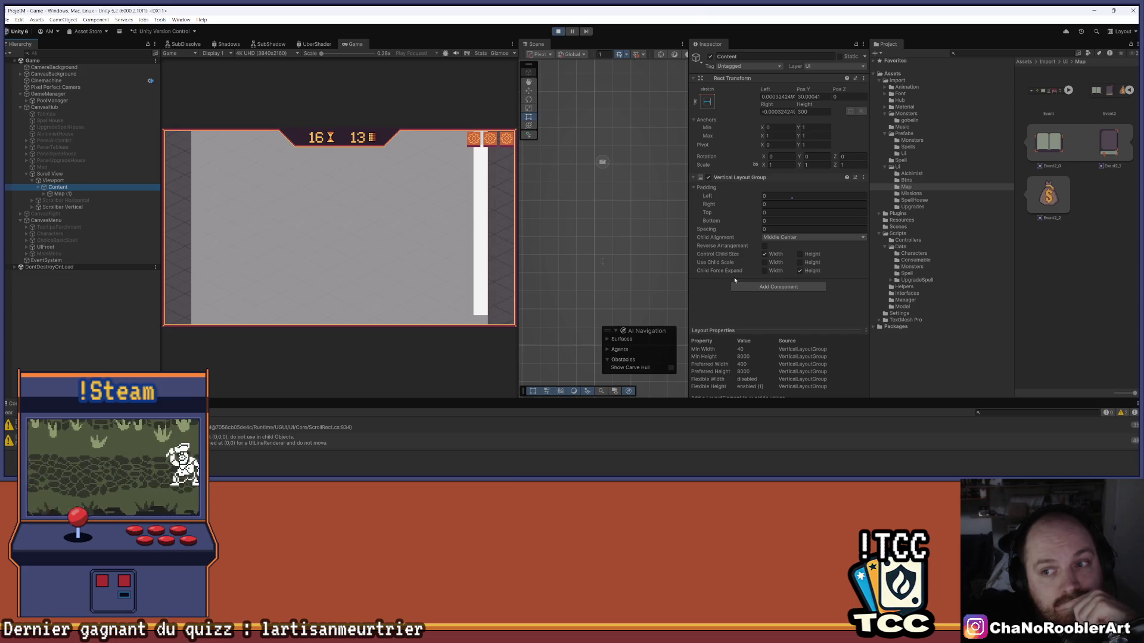
{"action": "left_click", "coordinate": [769, 254]}
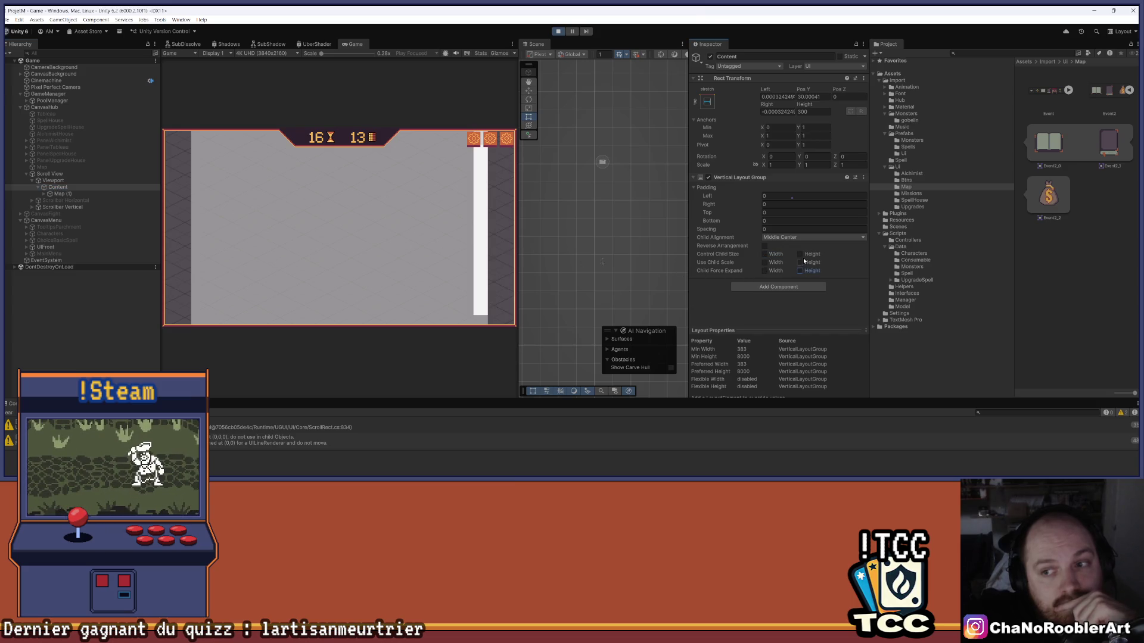
{"action": "left_click", "coordinate": [799, 254]}
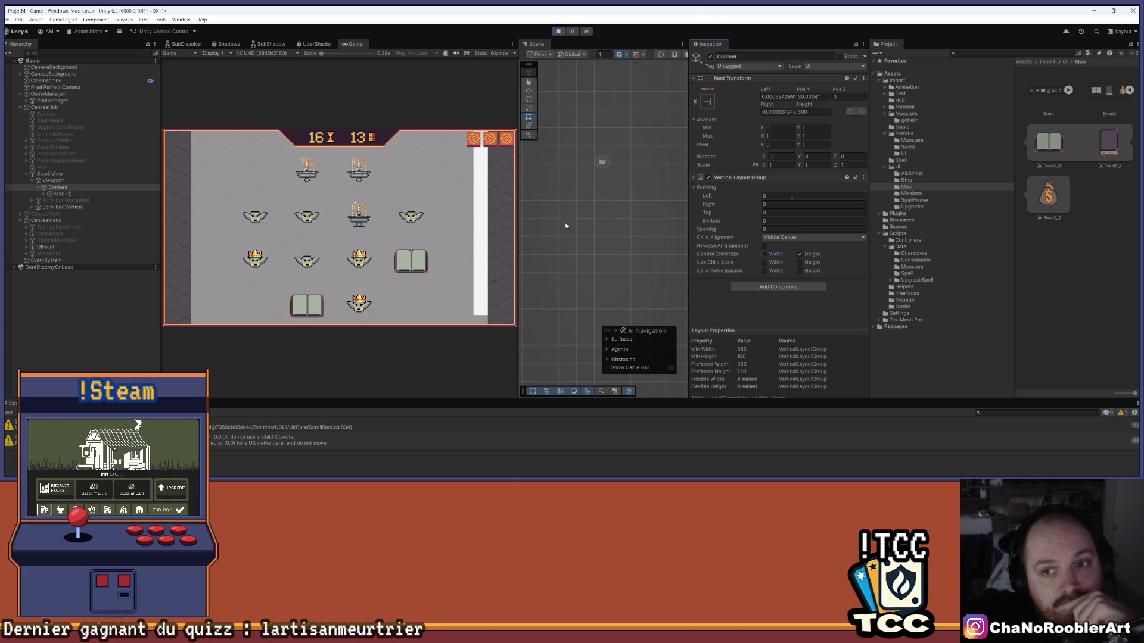
{"action": "scroll", "coordinate": [601, 164], "scroll_direction": "up", "scroll_amount": 5}
{"action": "scroll", "coordinate": [592, 172], "scroll_direction": "up", "scroll_amount": 5}
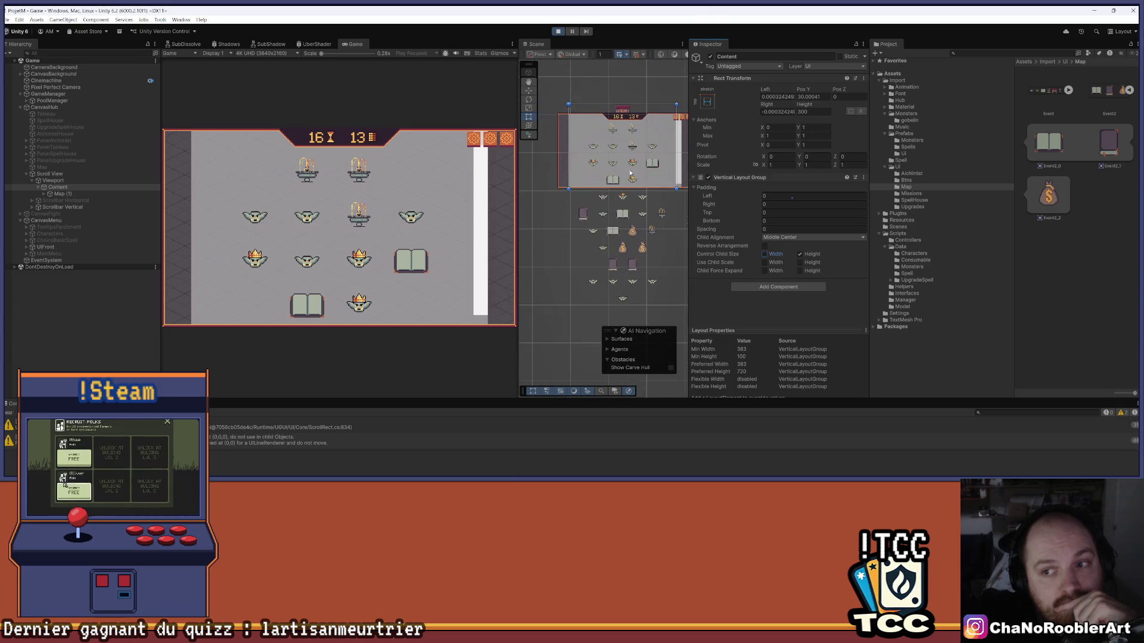
{"action": "left_click", "coordinate": [775, 237]}
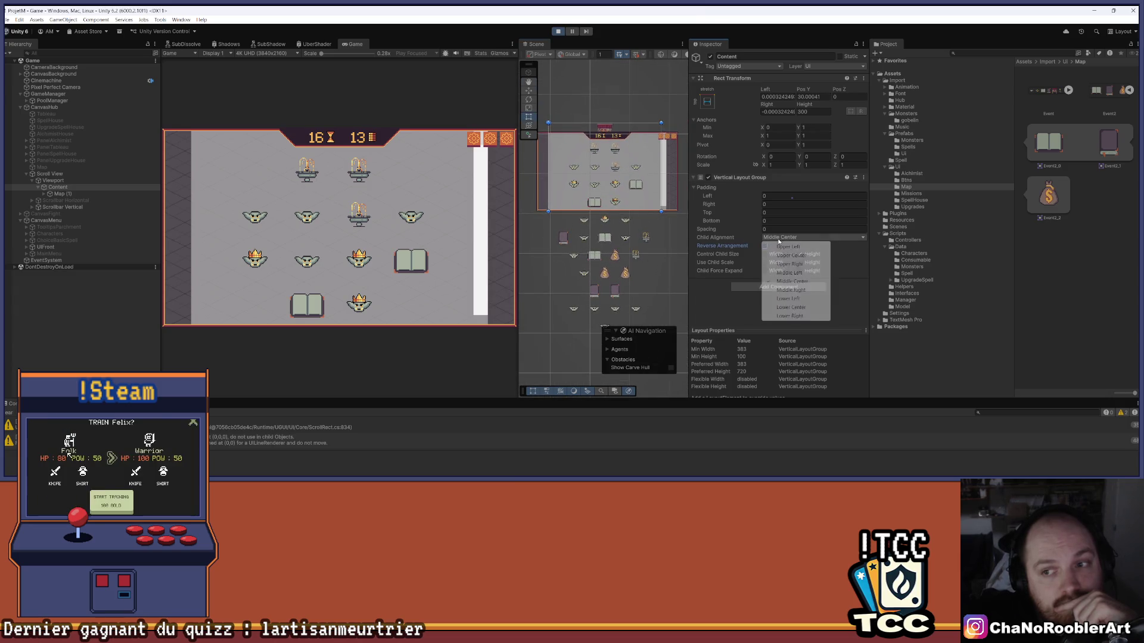
{"action": "left_click", "coordinate": [802, 309]}
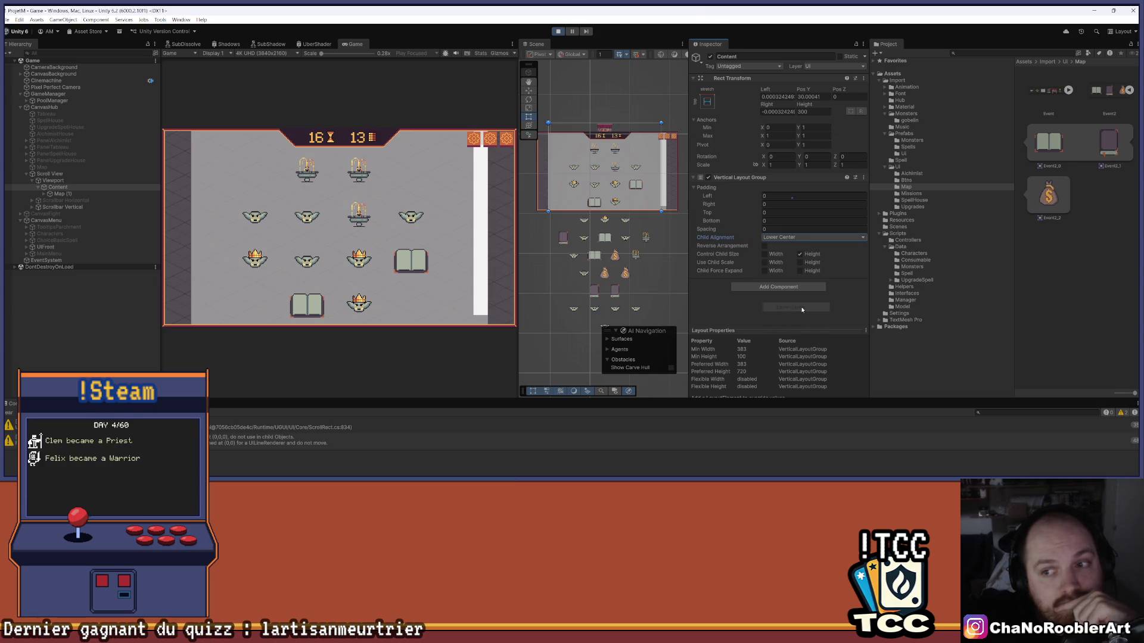
{"action": "left_click", "coordinate": [800, 254]}
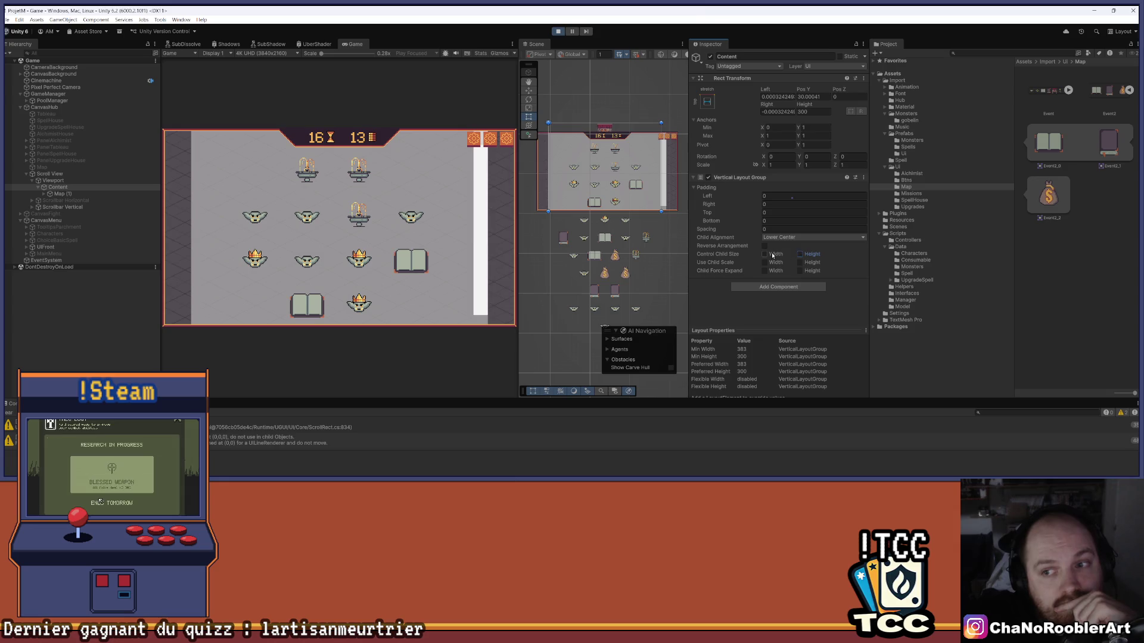
{"action": "left_click", "coordinate": [772, 254]}
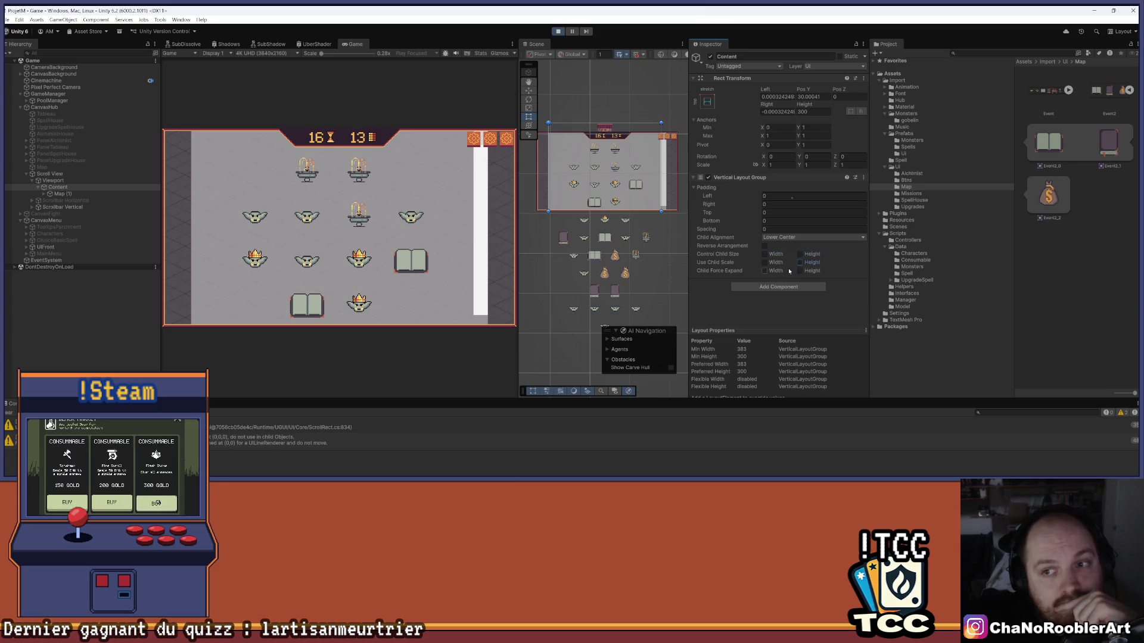
Set Padding Top to -282, re-enable child width control, and stop the game
{"action": "mouse_move", "coordinate": [708, 213]}
{"action": "left_mouse_down"}
{"action": "mouse_move", "coordinate": [738, 210]}
{"action": "mouse_move", "coordinate": [686, 221]}
{"action": "mouse_move", "coordinate": [736, 229]}
{"action": "mouse_move", "coordinate": [523, 228]}
{"action": "left_mouse_up"}
{"action": "mouse_move", "coordinate": [623, 237]}
{"action": "left_mouse_down"}
{"action": "mouse_move", "coordinate": [655, 226]}
{"action": "mouse_move", "coordinate": [673, 176]}
{"action": "left_mouse_up"}
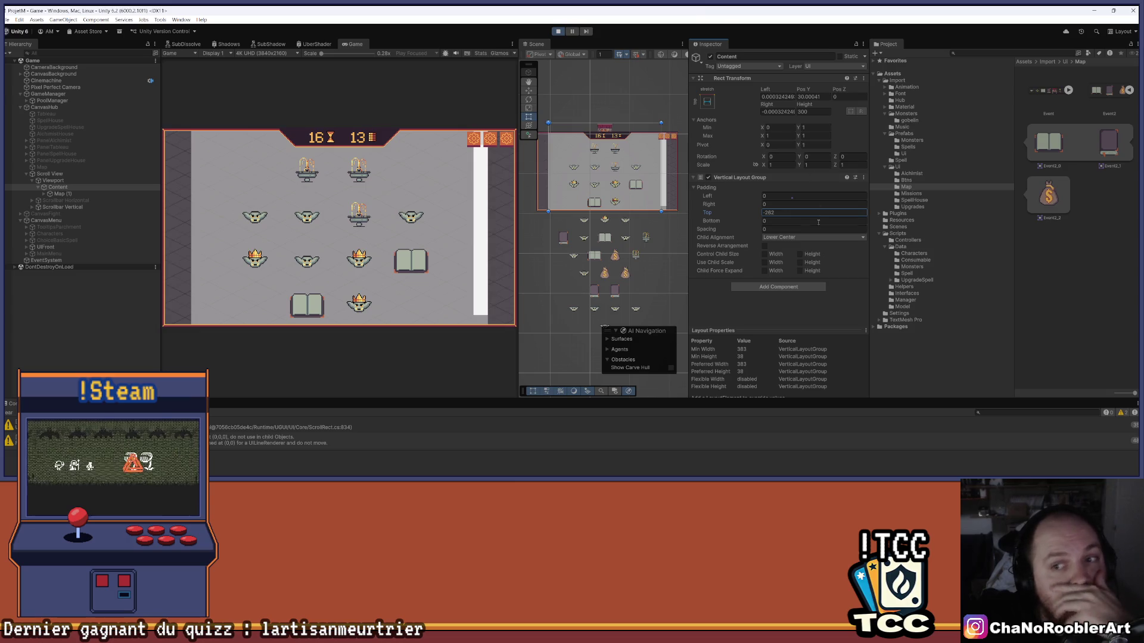
{"action": "left_click", "coordinate": [765, 253]}
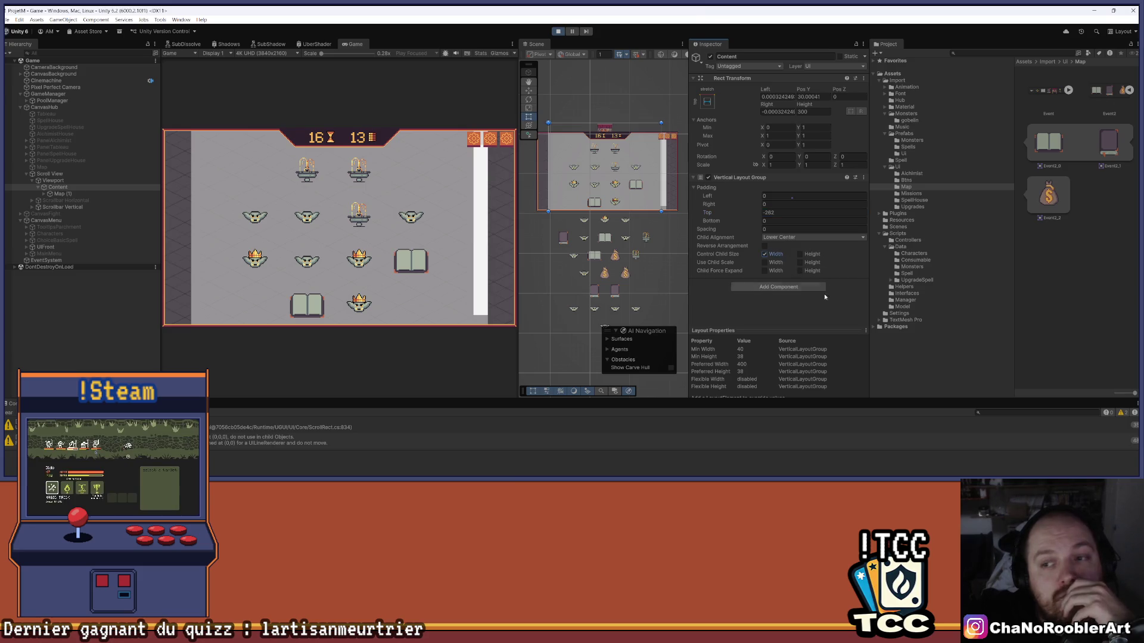
{"action": "left_click", "coordinate": [559, 34]}
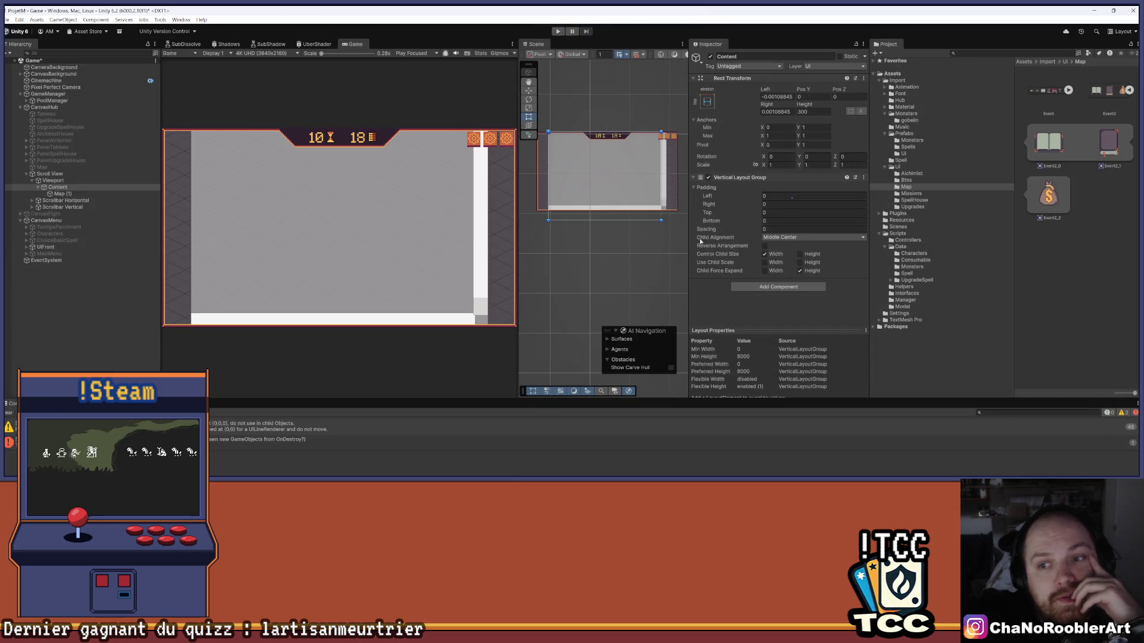
Untick Child Force Expand Height on Content and enter play mode again
{"action": "left_click", "coordinate": [801, 272]}
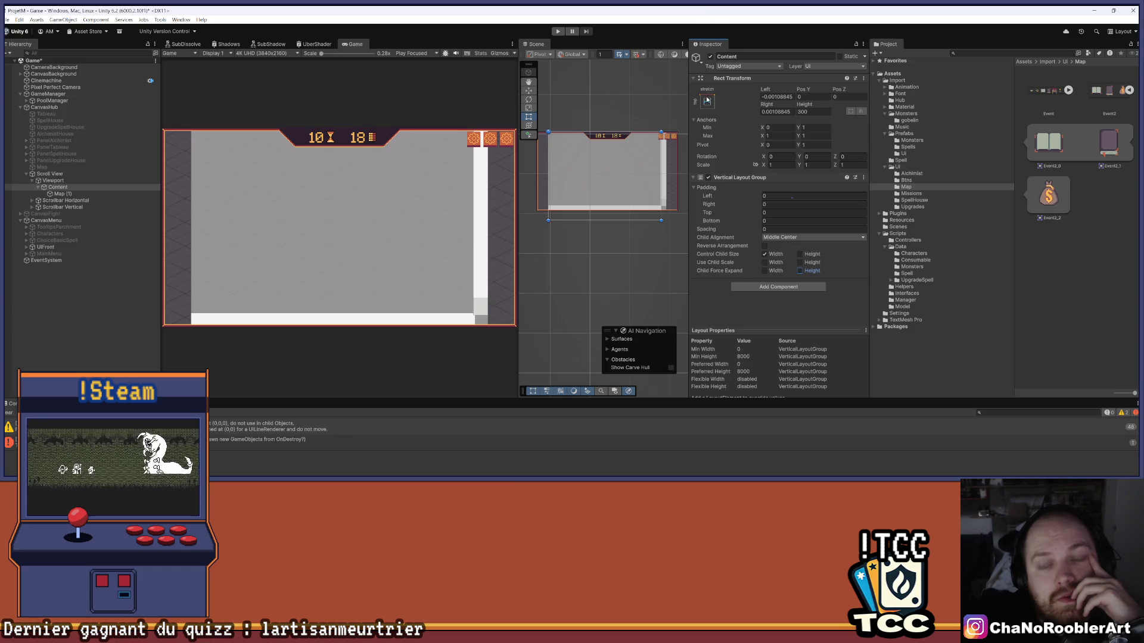
{"action": "left_click", "coordinate": [557, 32]}
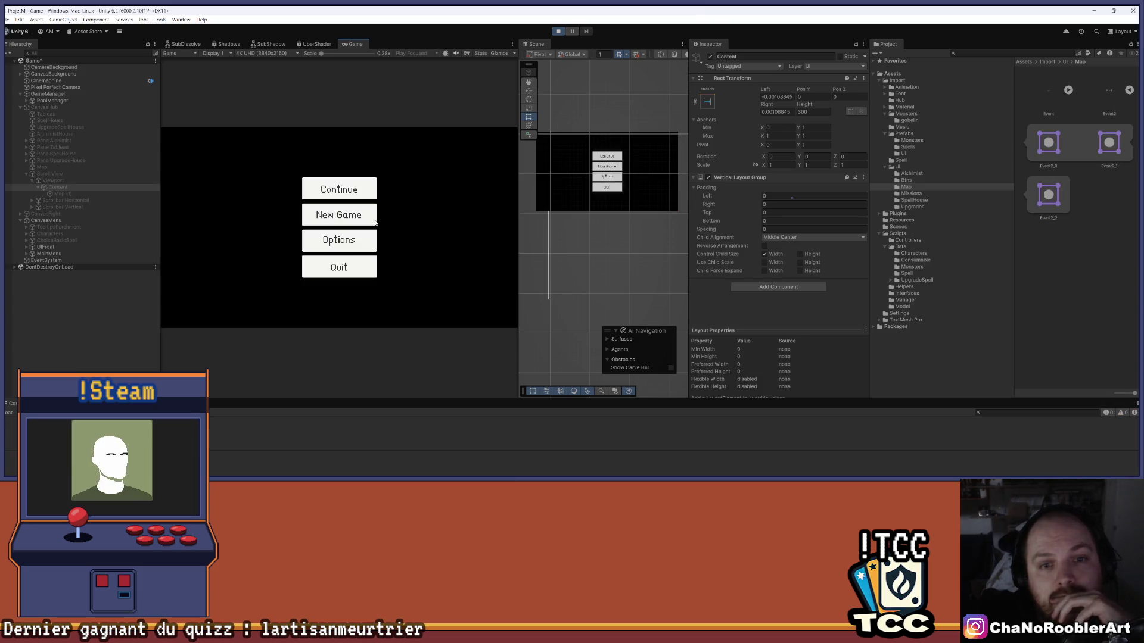
Continue from the running game's main menu to preview the map
{"action": "left_click", "coordinate": [376, 194]}
{"action": "scroll", "coordinate": [561, 238], "scroll_direction": "down", "scroll_amount": 6}
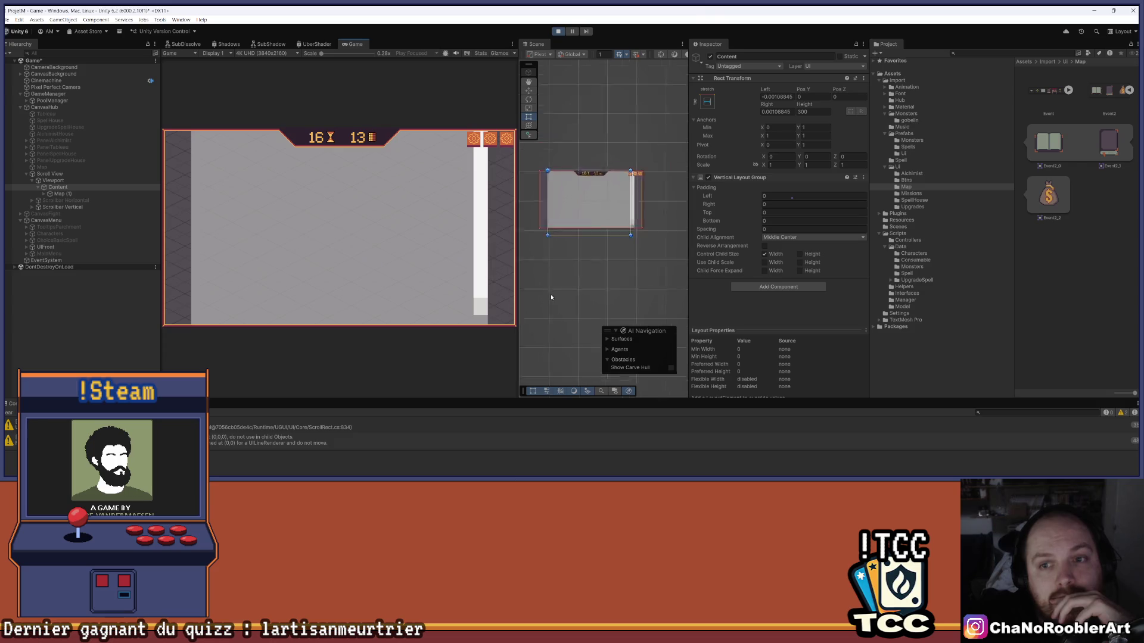
{"action": "scroll", "coordinate": [583, 244], "scroll_direction": "down", "scroll_amount": 5}
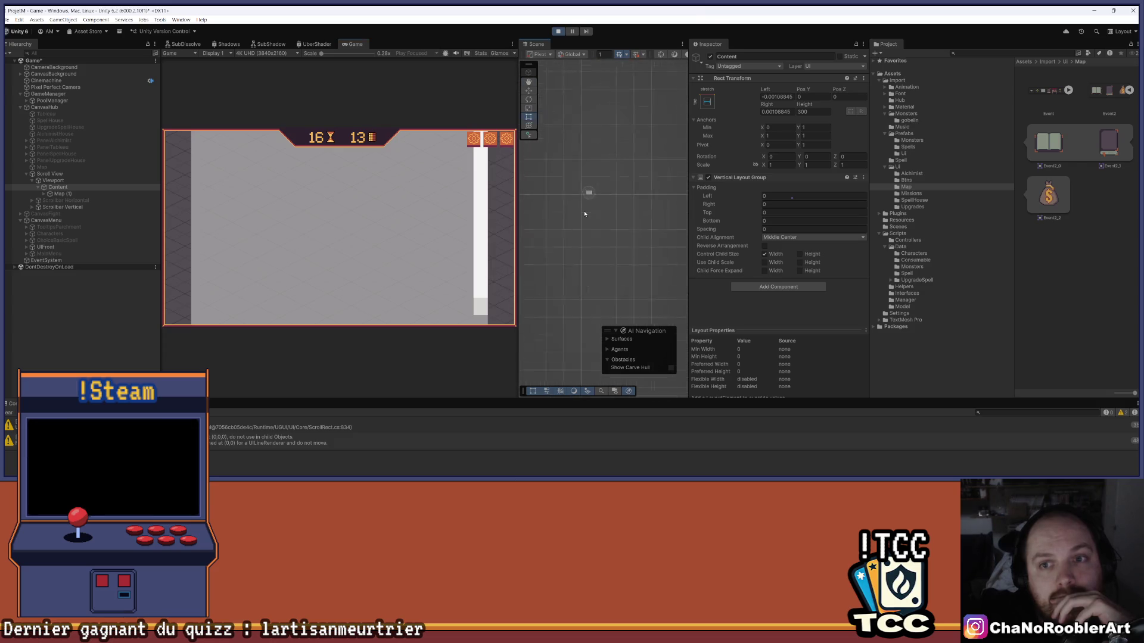
{"action": "scroll", "coordinate": [590, 262], "scroll_direction": "up", "scroll_amount": 5}
Tick Control Child Size Height on Content's Vertical Layout Group, stop play mode, and open Child Alignment
{"action": "left_click", "coordinate": [800, 254]}
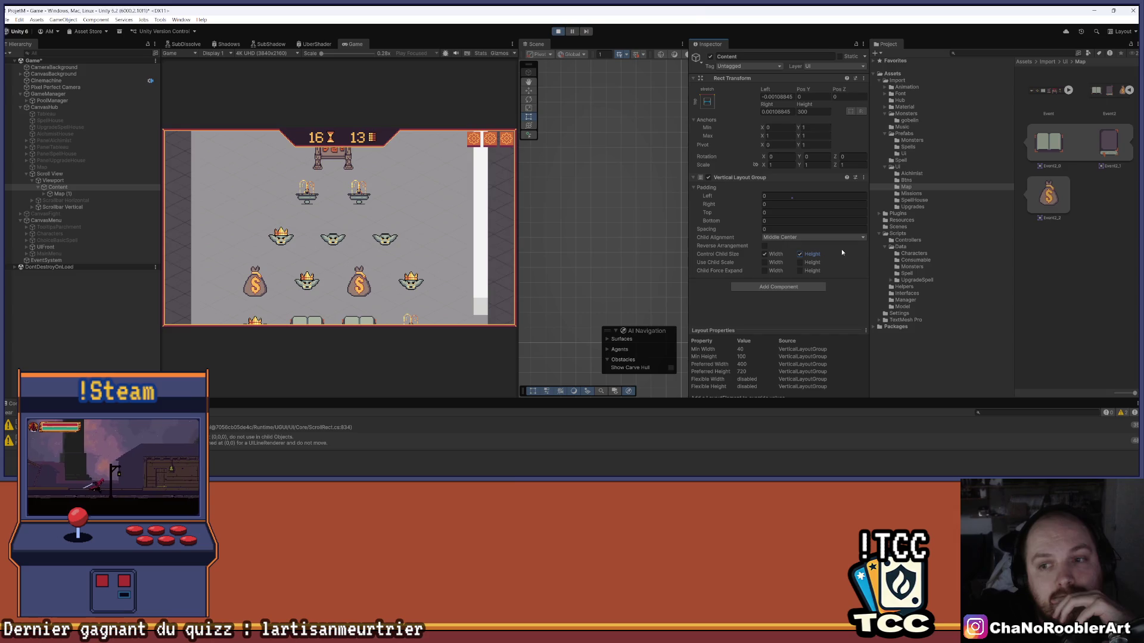
{"action": "key", "text": "ctrl+p"}
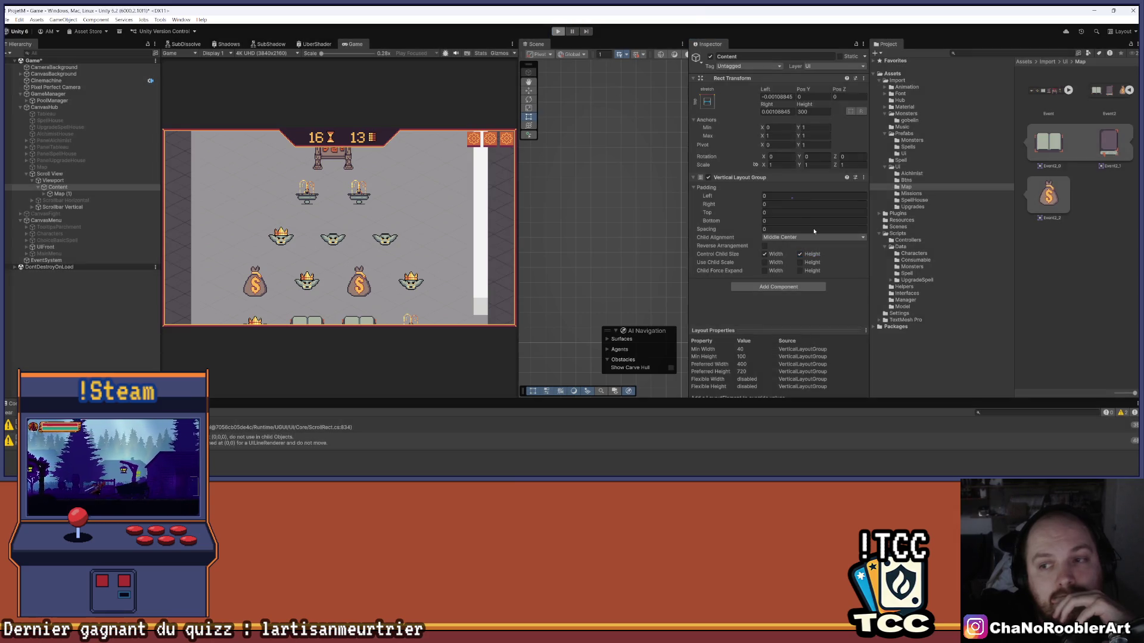
{"action": "left_click", "coordinate": [813, 237]}
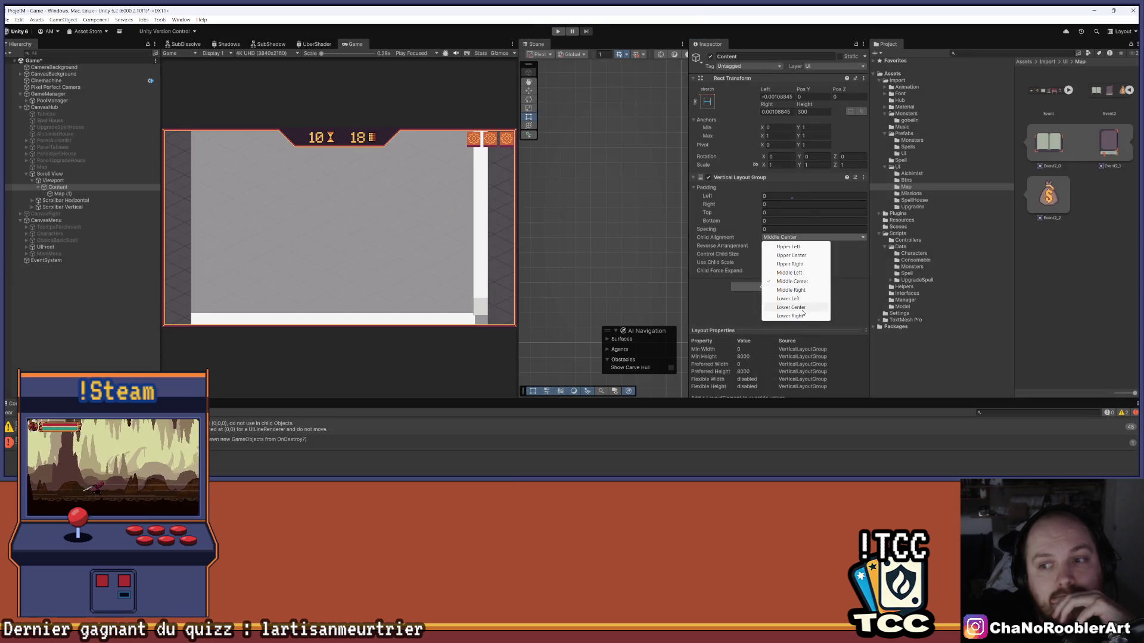
Set Content's Child Alignment to Lower Center and play through to the map screen
{"action": "left_click", "coordinate": [793, 307]}
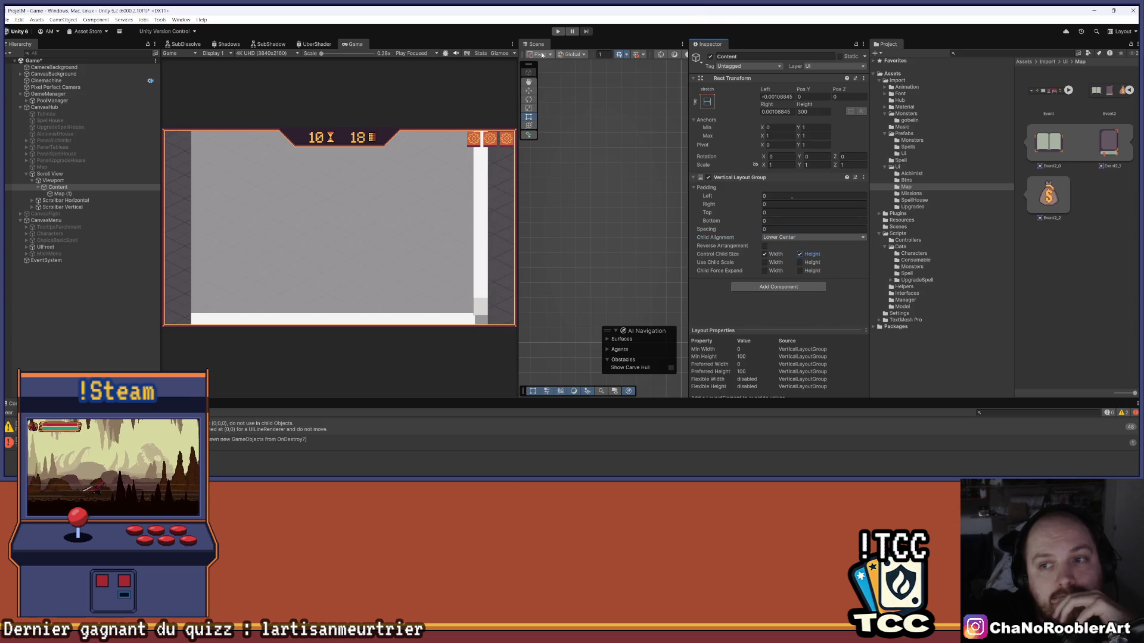
{"action": "left_click", "coordinate": [558, 31]}
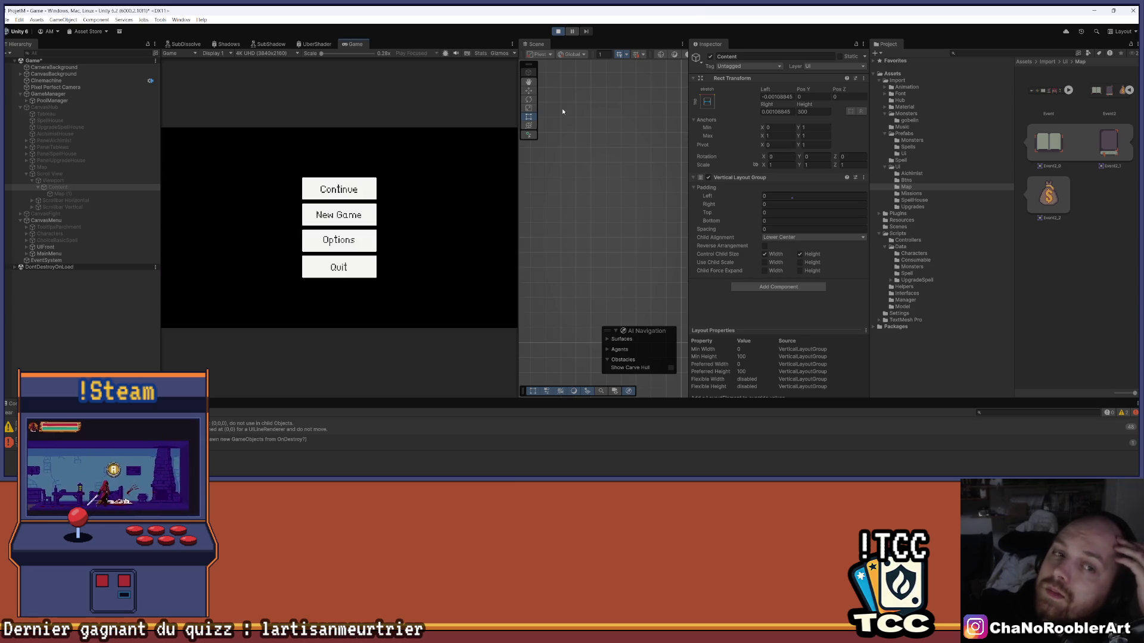
{"action": "left_click", "coordinate": [355, 199]}
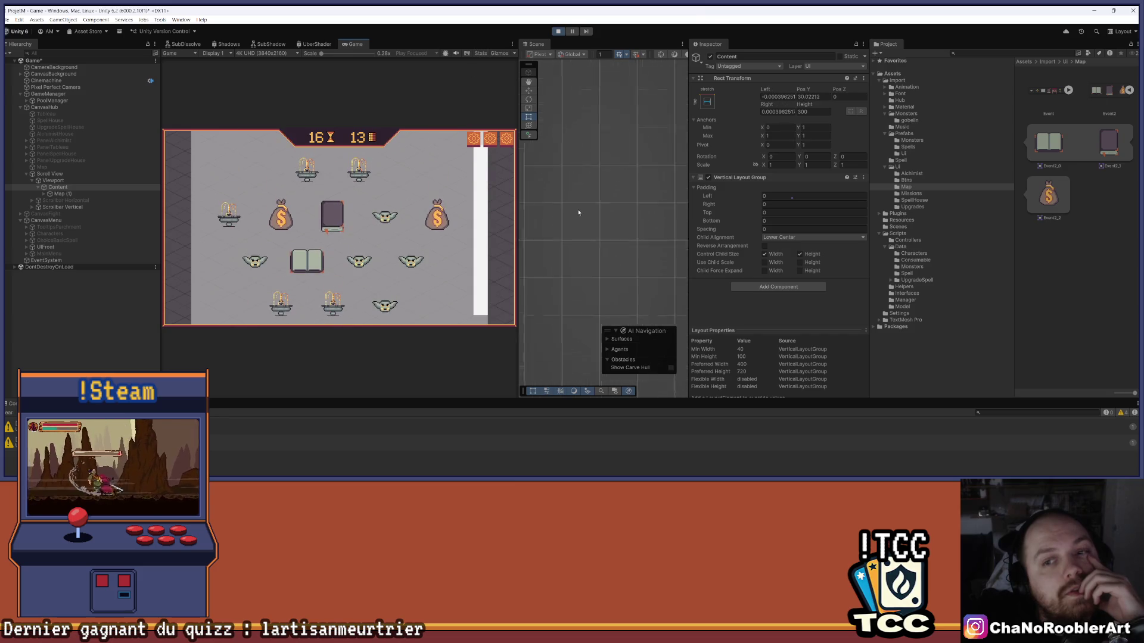
Pan the Scene view across the map canvas, then stop play mode
{"action": "mouse_move", "coordinate": [579, 211]}
{"action": "left_mouse_down"}
{"action": "mouse_move", "coordinate": [594, 234]}
{"action": "mouse_move", "coordinate": [574, 169]}
{"action": "left_mouse_up"}
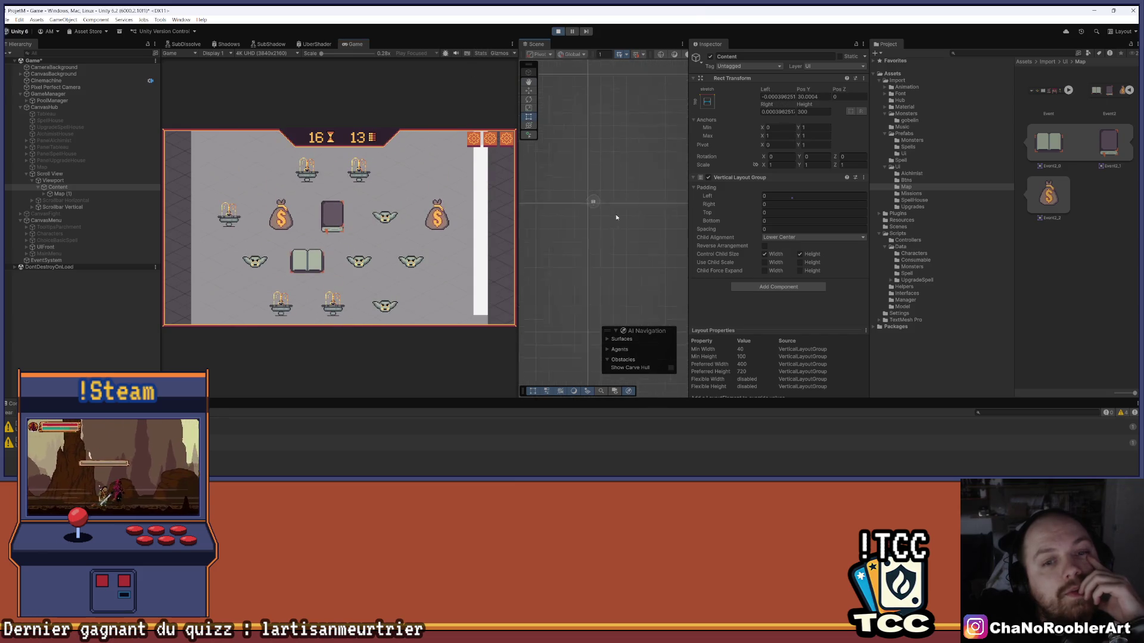
{"action": "scroll", "coordinate": [618, 216], "scroll_direction": "down", "scroll_amount": 3}
{"action": "scroll", "coordinate": [617, 210], "scroll_direction": "up", "scroll_amount": 1}
{"action": "key", "text": "ctrl+p"}
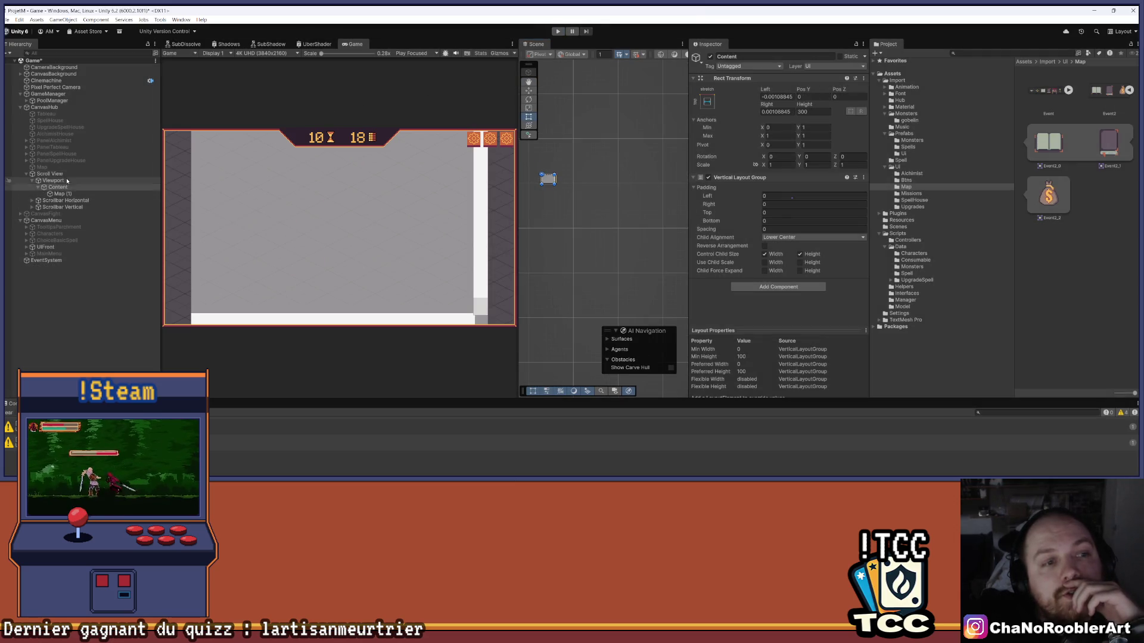
Delete the Scroll View object and its children from the Hierarchy
{"action": "left_click", "coordinate": [64, 174]}
{"action": "key", "text": "ctrl+z"}
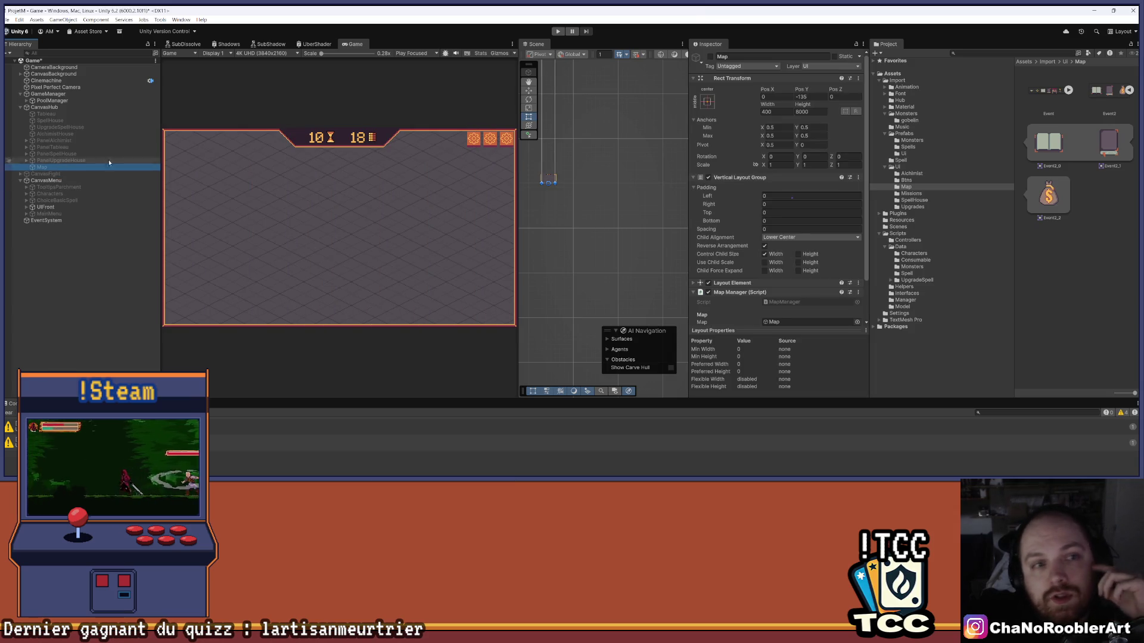
{"action": "left_click", "coordinate": [393, 196]}
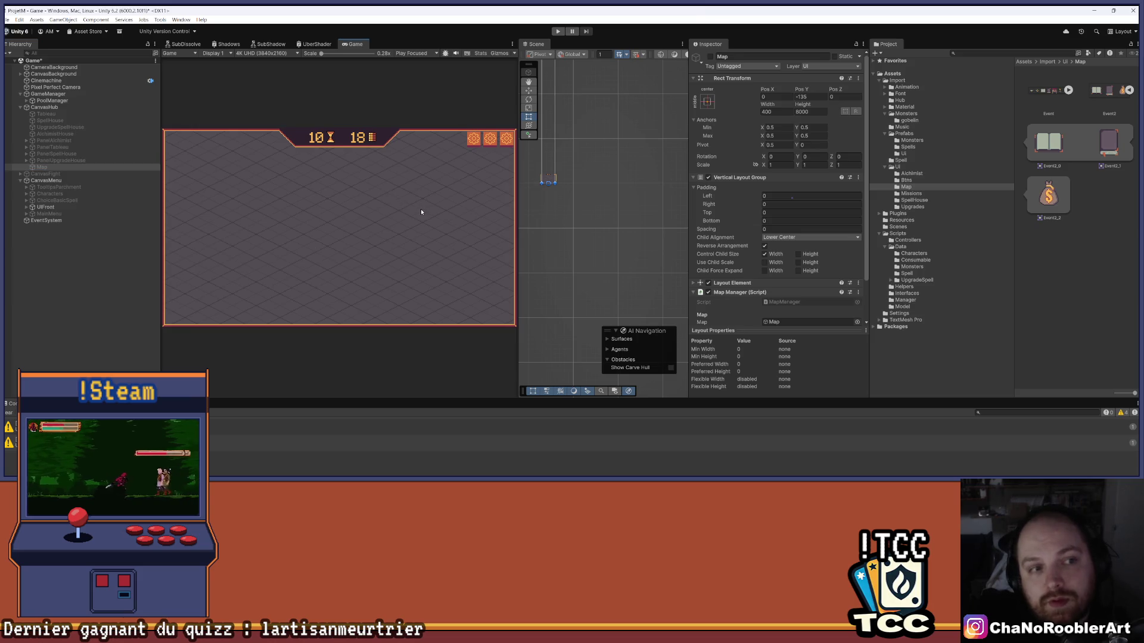
Clear the Console warnings, enable the Map object, and start play mode
{"action": "left_click", "coordinate": [9, 413]}
{"action": "left_click", "coordinate": [42, 167]}
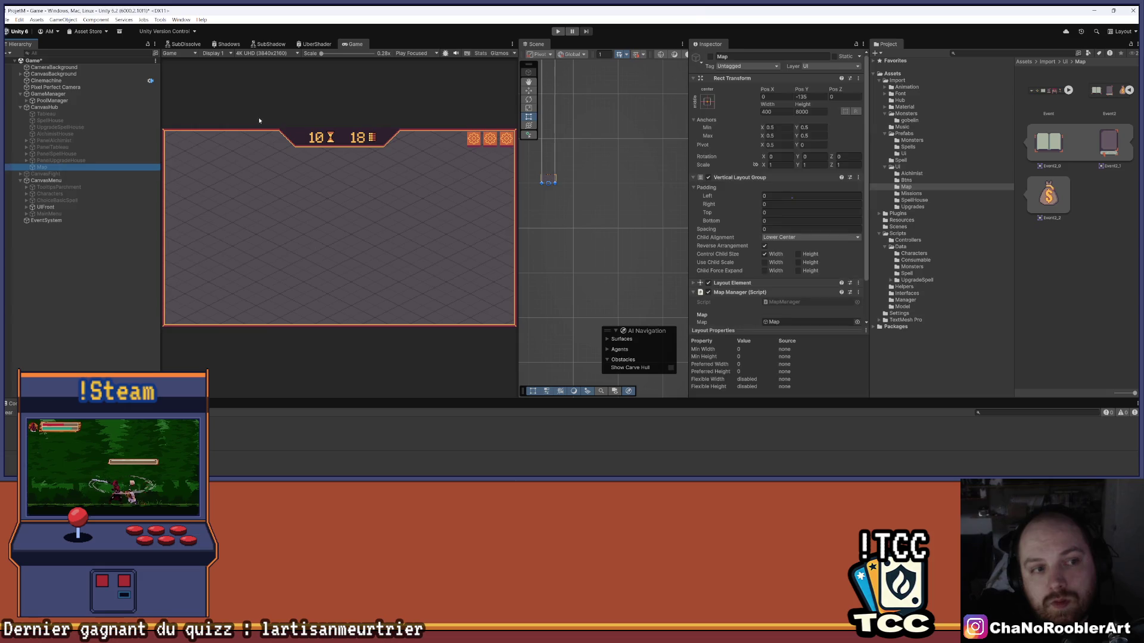
{"action": "left_click", "coordinate": [710, 57]}
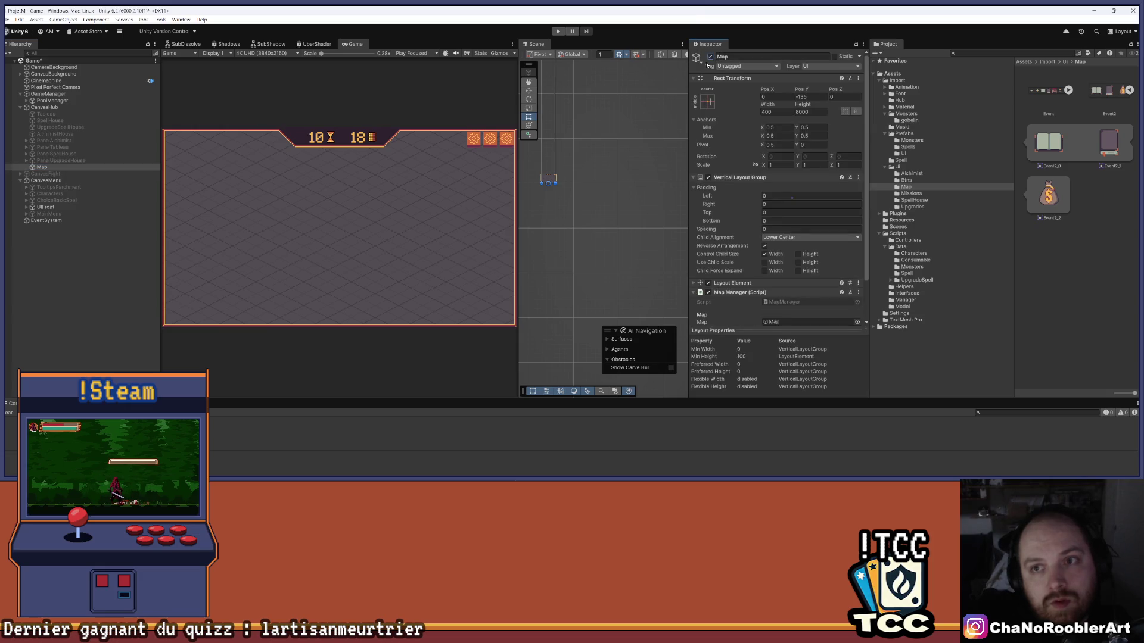
{"action": "left_click", "coordinate": [558, 31]}
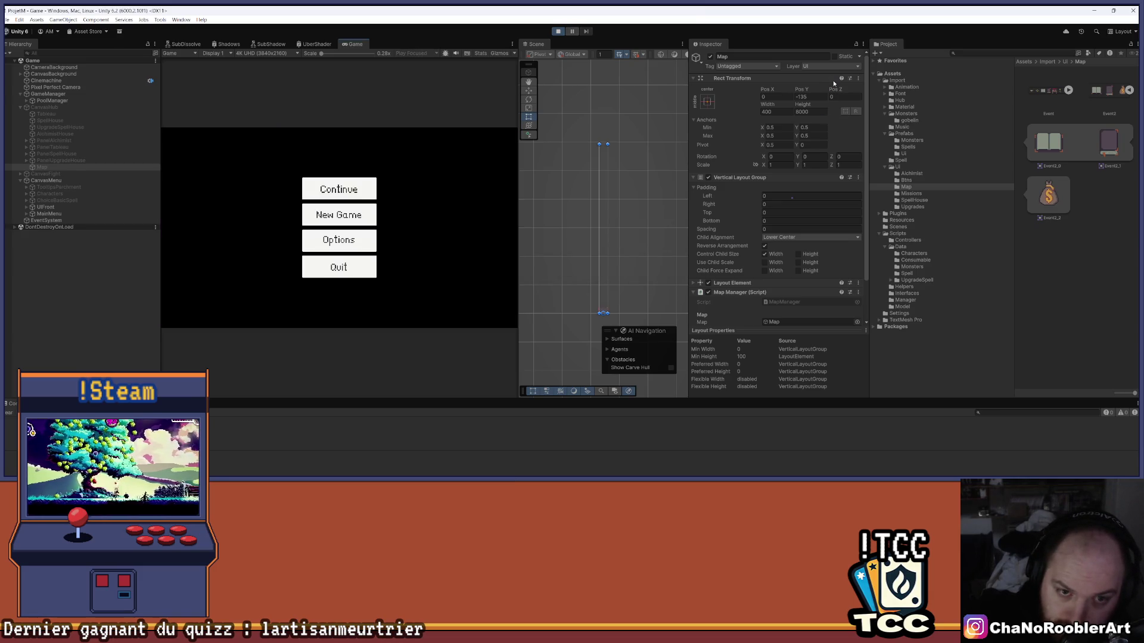
Continue to the map screen and scroll through the generated node tree and its paths
{"action": "left_click", "coordinate": [360, 181]}
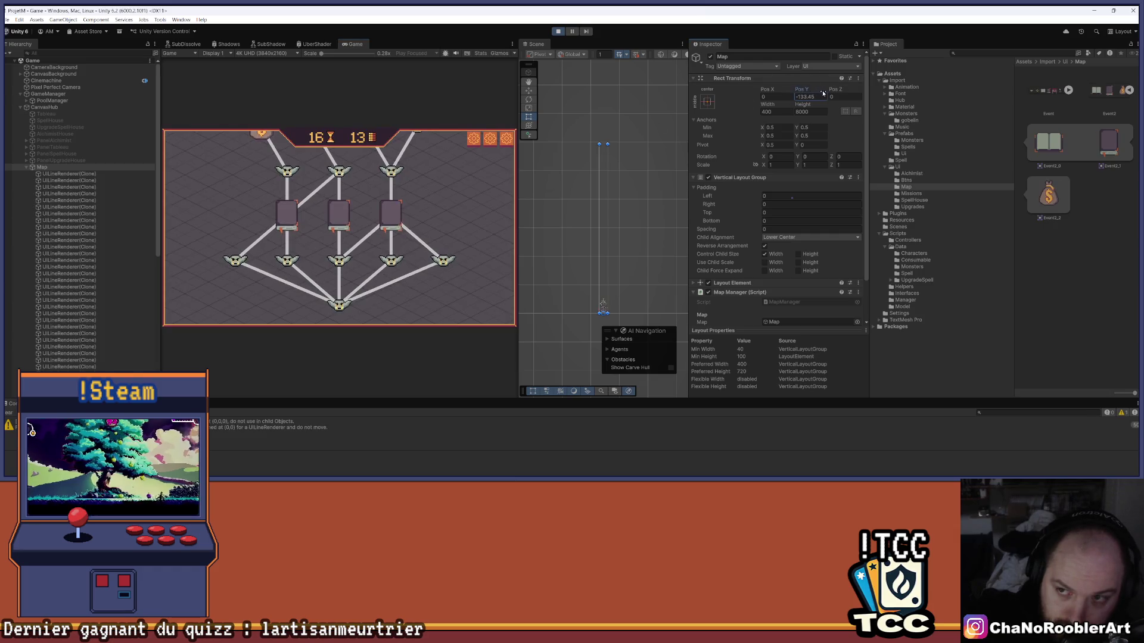
{"action": "scroll", "coordinate": [301, 156], "scroll_direction": "down", "scroll_amount": 2}
{"action": "scroll", "coordinate": [301, 157], "scroll_direction": "up", "scroll_amount": 7}
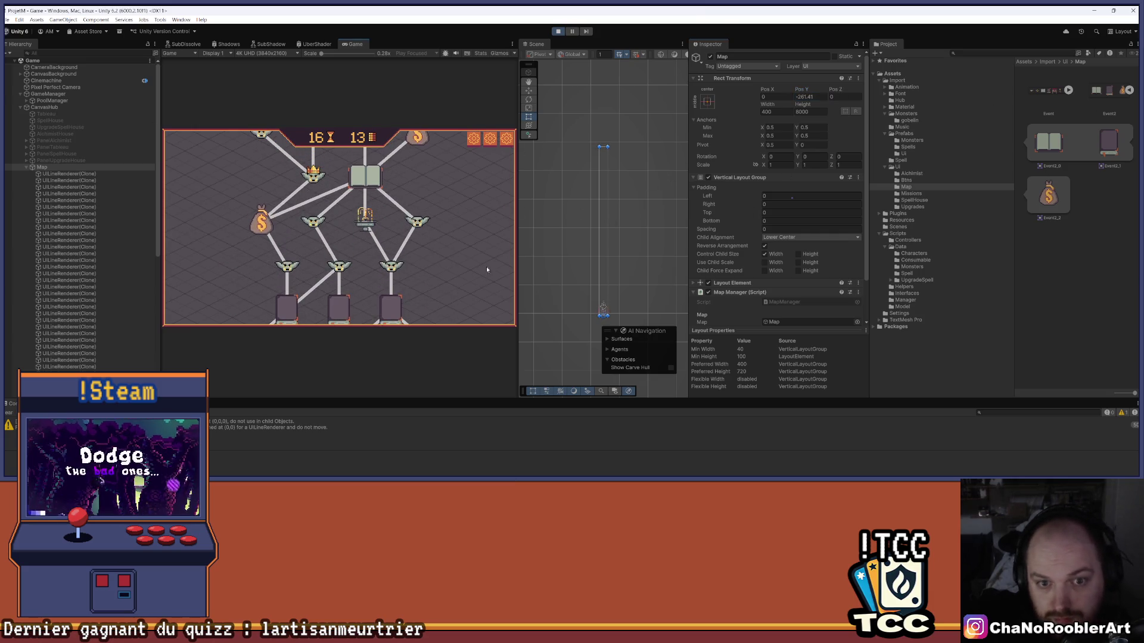
{"action": "scroll", "coordinate": [414, 112], "scroll_direction": "down", "scroll_amount": 2}
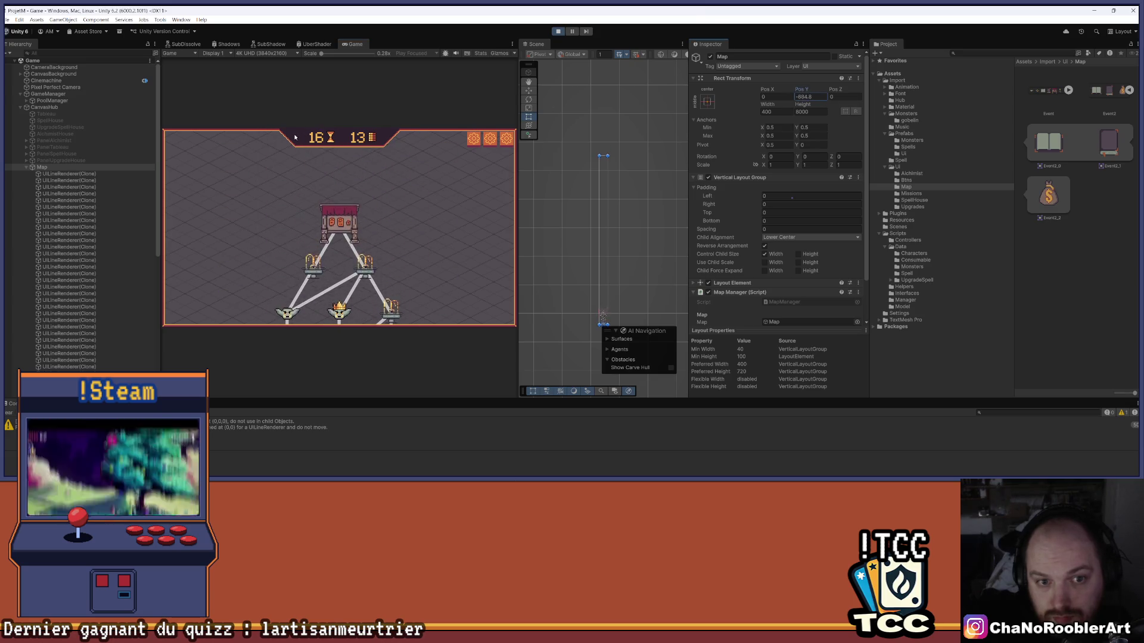
{"action": "scroll", "coordinate": [480, 152], "scroll_direction": "up", "scroll_amount": 11}
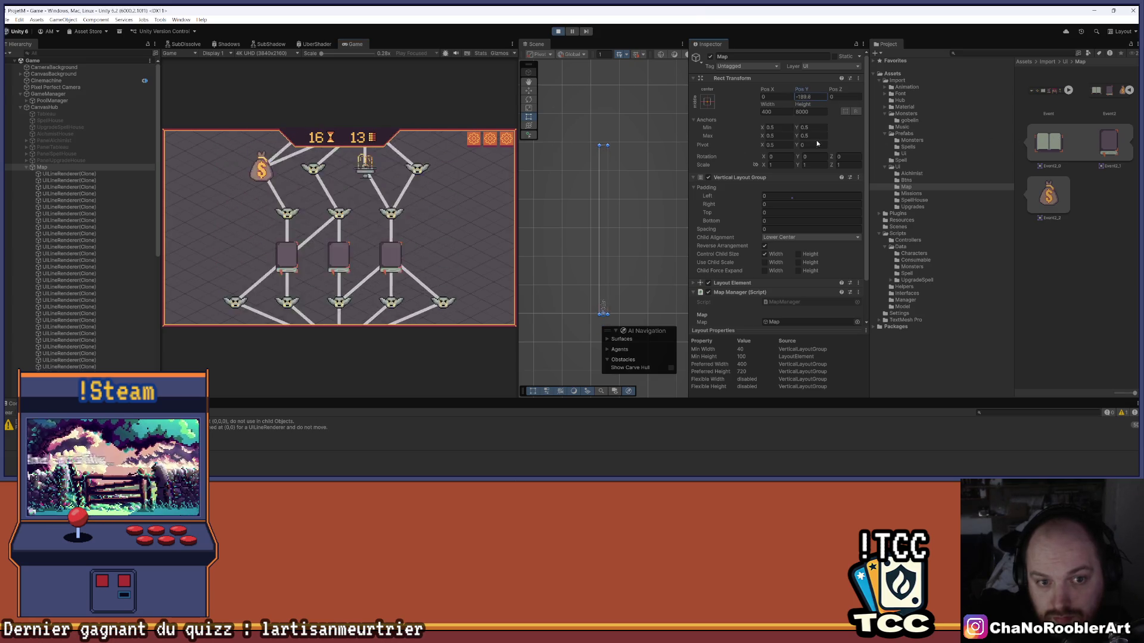
{"action": "scroll", "coordinate": [417, 153], "scroll_direction": "up", "scroll_amount": 3}
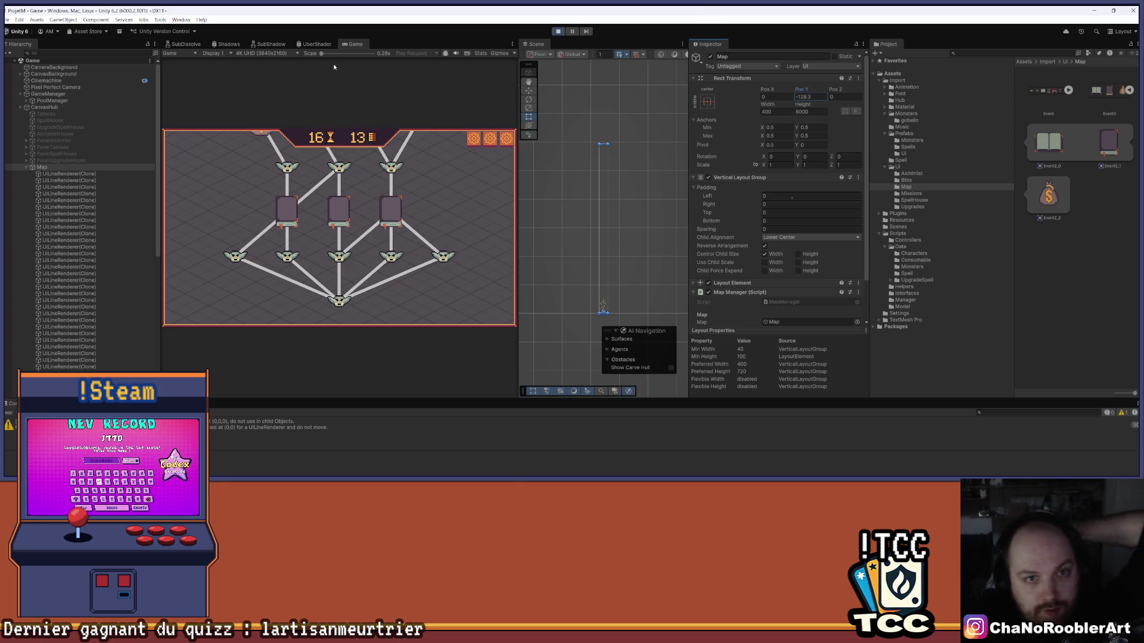
{"action": "scroll", "coordinate": [603, 256], "scroll_direction": "down", "scroll_amount": 3}
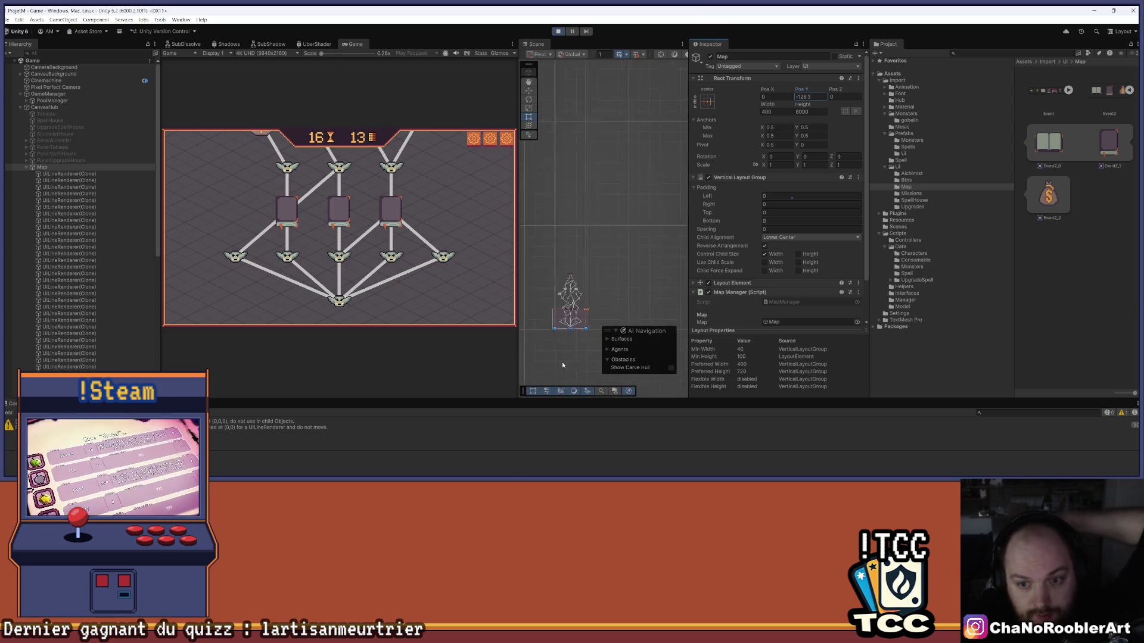
{"action": "scroll", "coordinate": [579, 306], "scroll_direction": "up", "scroll_amount": 3}
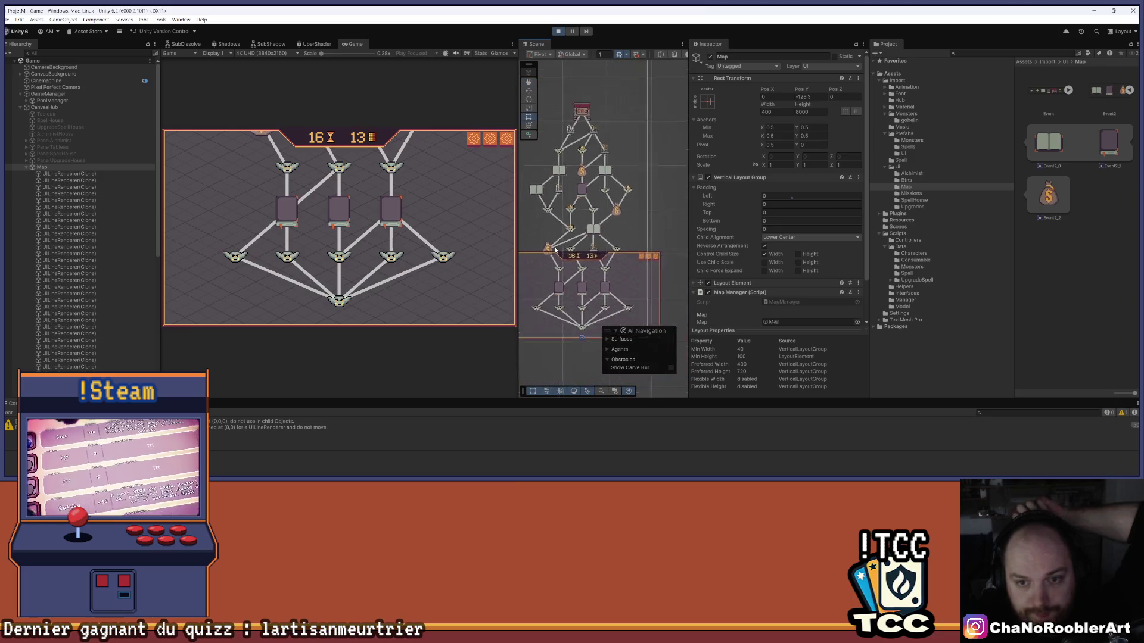
Shrink the Game view and widen the Scene view, zooming onto the tall map tree
{"action": "left_click_drag", "start_coordinate": [520, 219], "coordinate": [409, 222]}
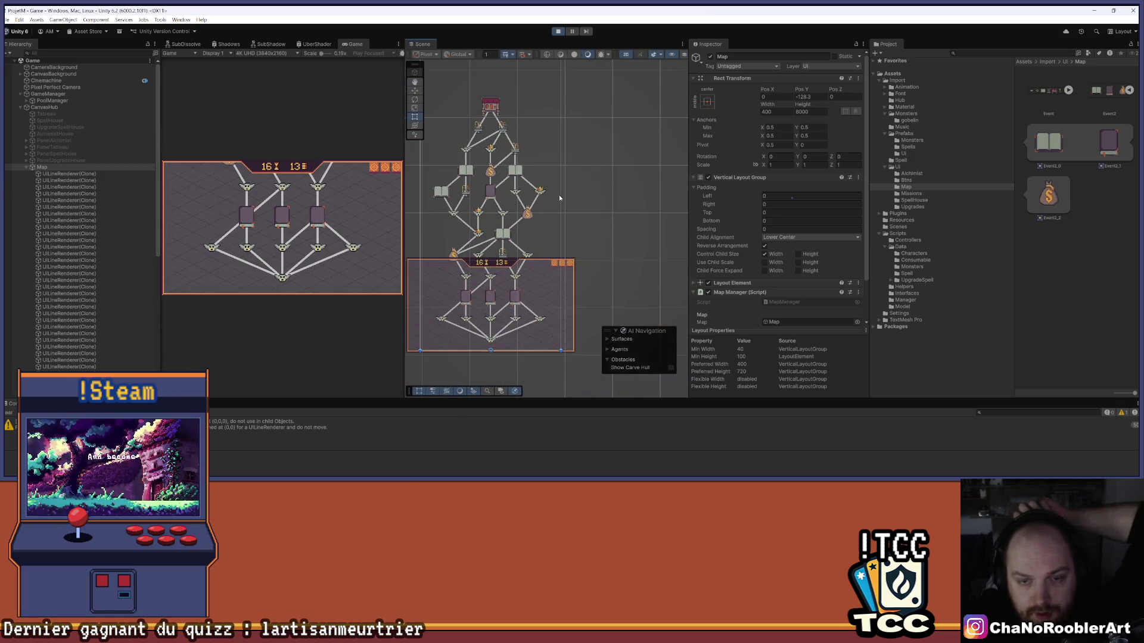
{"action": "scroll", "coordinate": [560, 199], "scroll_direction": "up", "scroll_amount": 3}
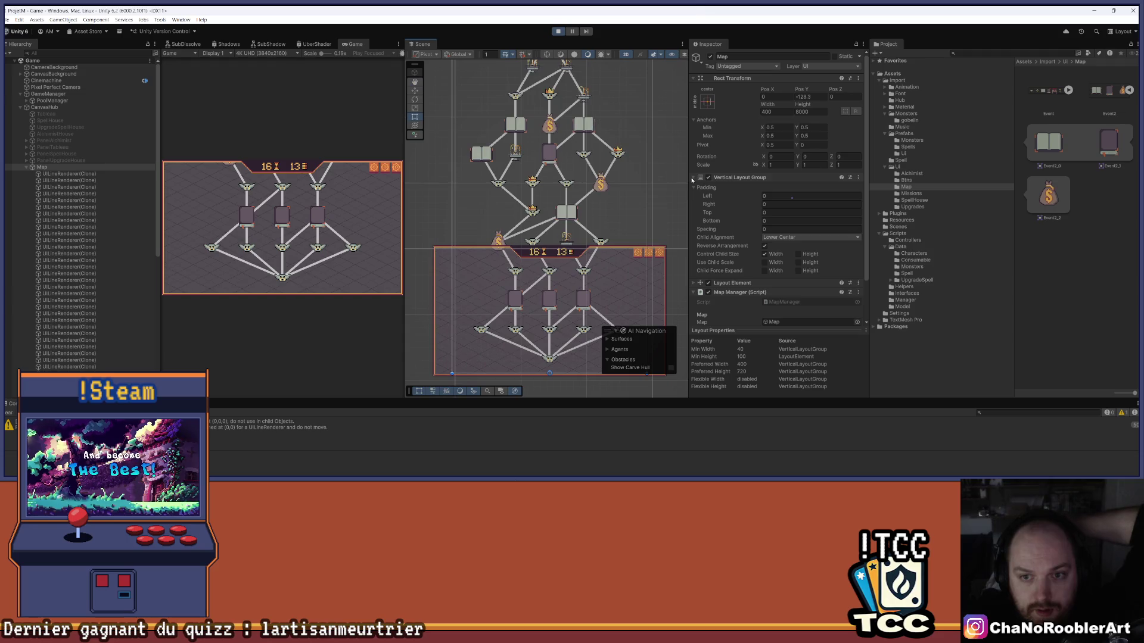
{"action": "left_click_drag", "start_coordinate": [689, 172], "coordinate": [720, 173]}
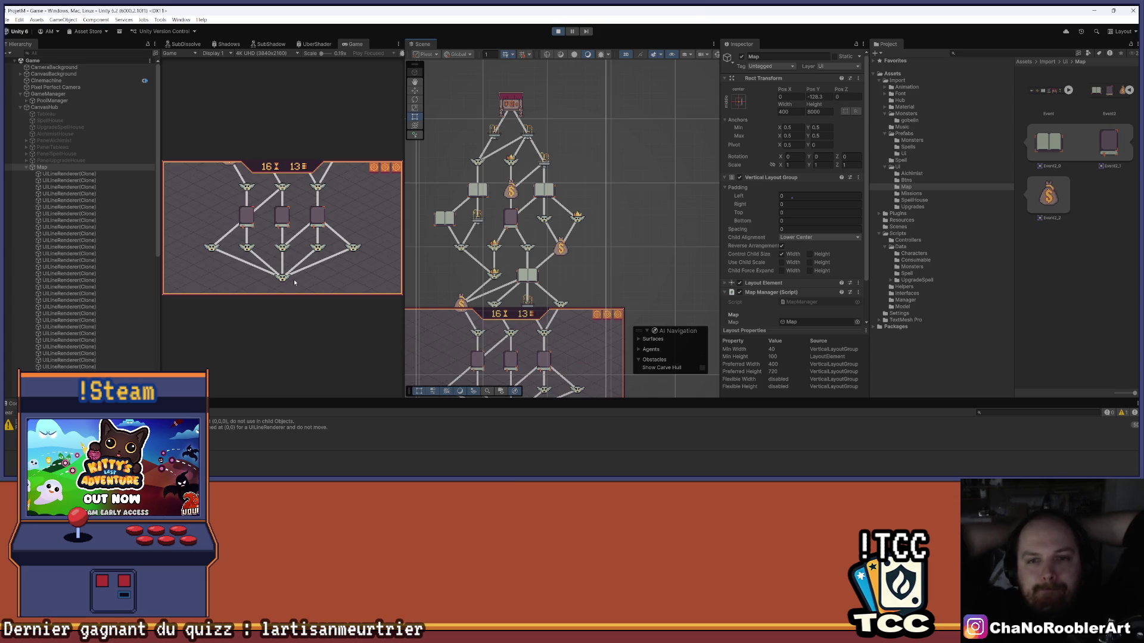
{"action": "scroll", "coordinate": [551, 285], "scroll_direction": "down", "scroll_amount": 2}
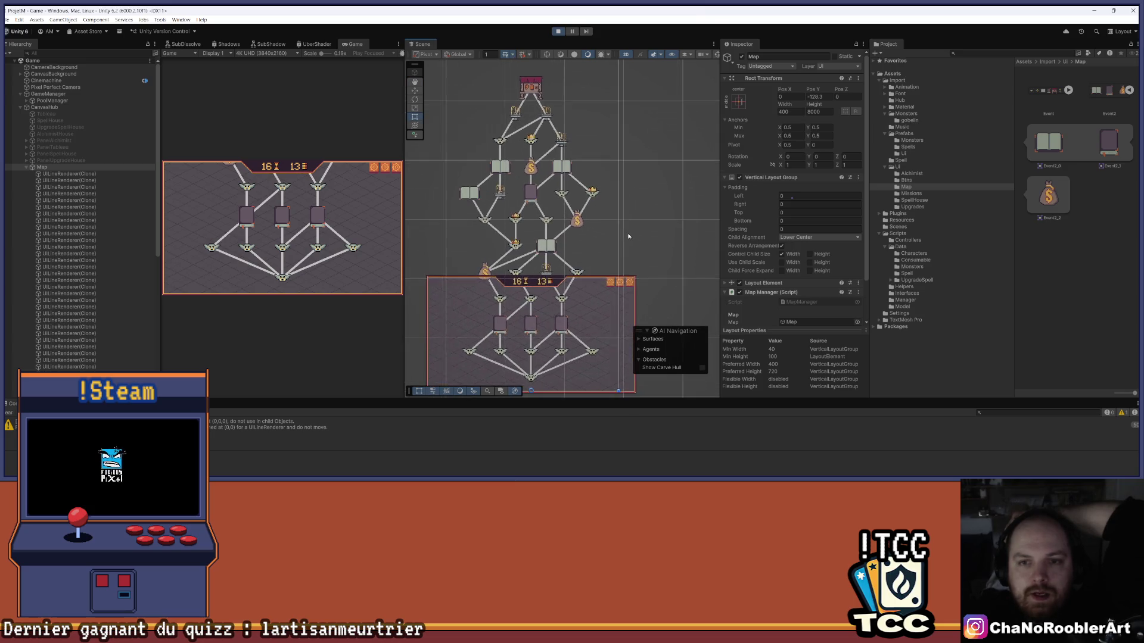
{"action": "scroll", "coordinate": [629, 234], "scroll_direction": "down", "scroll_amount": 1}
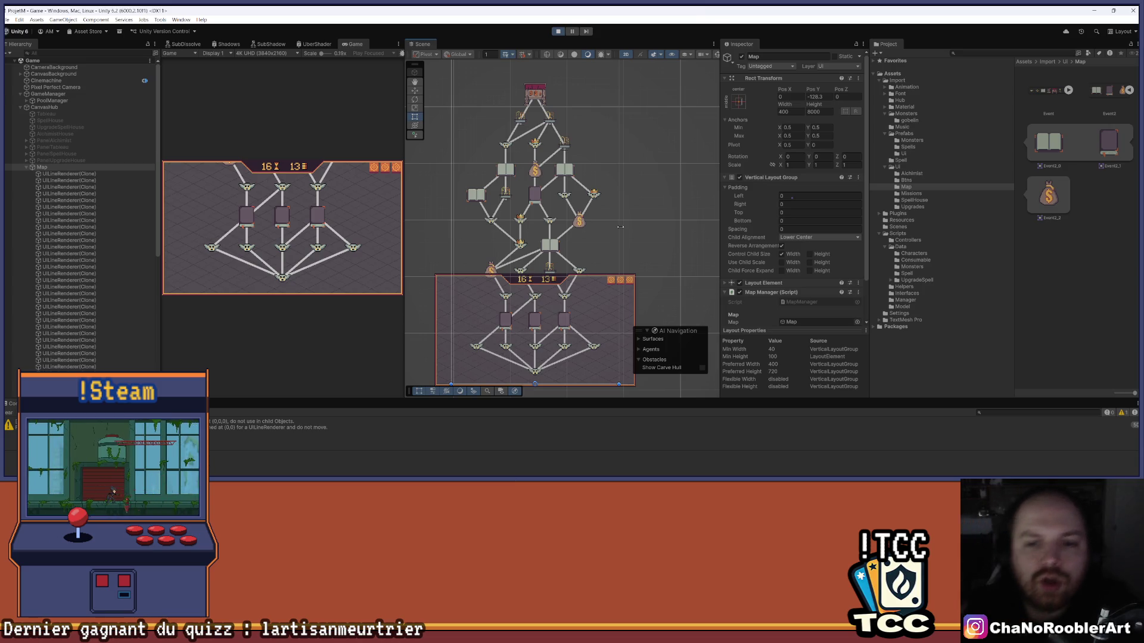
{"action": "mouse_move", "coordinate": [551, 363]}
{"action": "left_mouse_down"}
{"action": "mouse_move", "coordinate": [565, 310]}
{"action": "mouse_move", "coordinate": [543, 352]}
{"action": "left_mouse_up"}
{"action": "scroll", "coordinate": [565, 311], "scroll_direction": "up", "scroll_amount": 5}
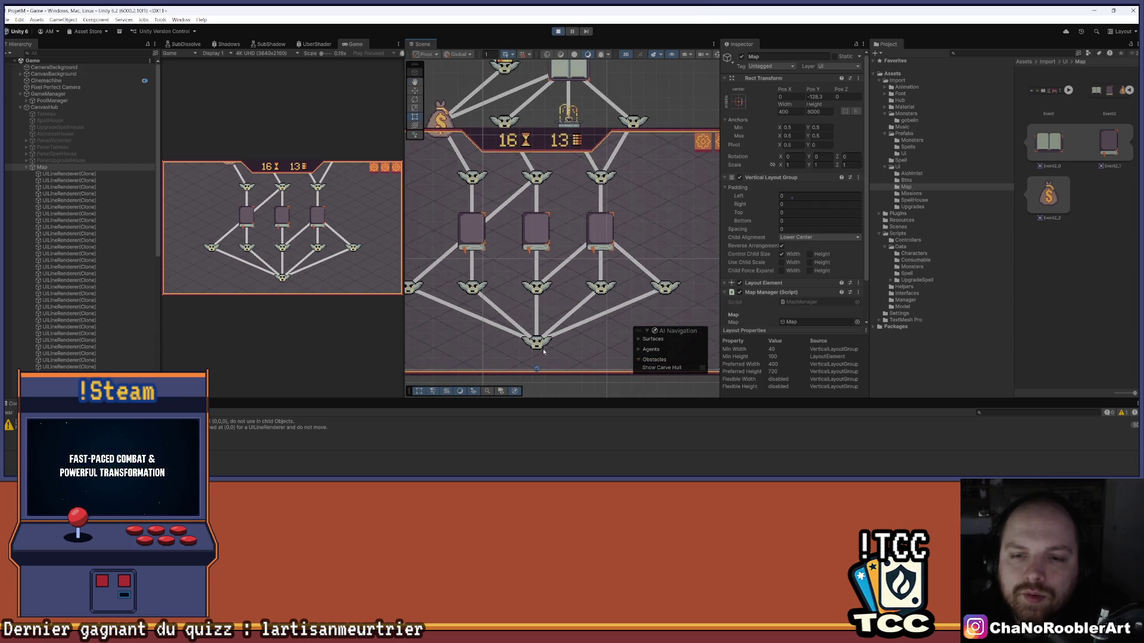
{"action": "scroll", "coordinate": [518, 268], "scroll_direction": "down", "scroll_amount": 3}
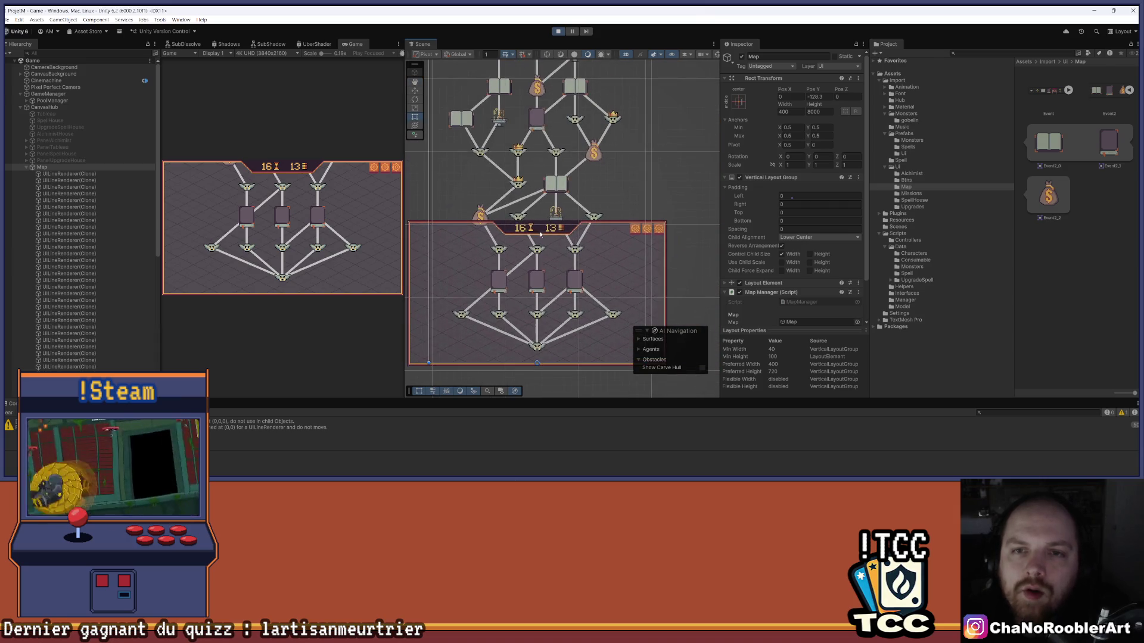
{"action": "scroll", "coordinate": [540, 234], "scroll_direction": "down", "scroll_amount": 4}
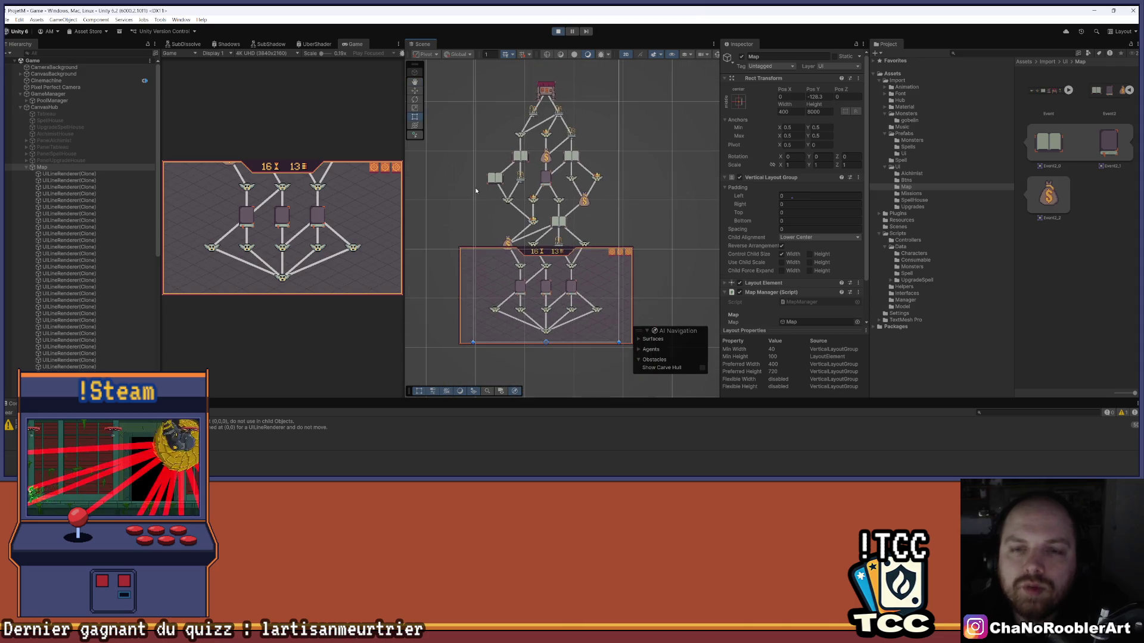